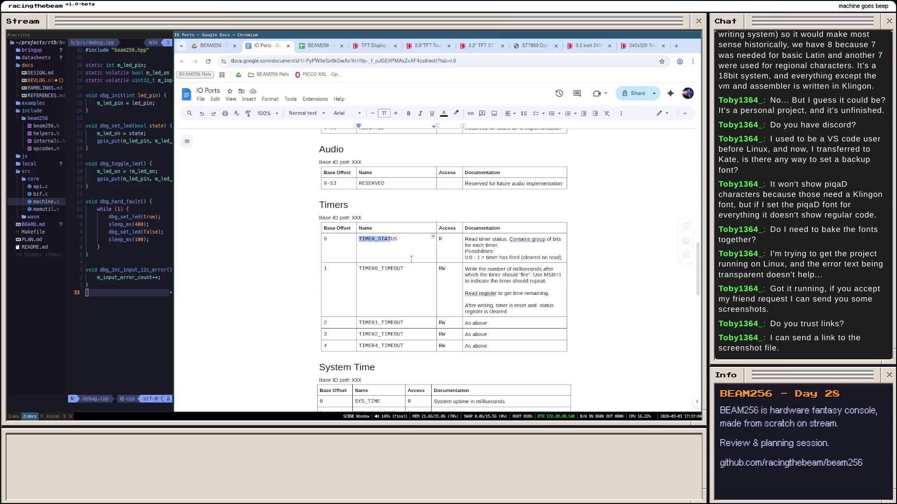
# Change the last Timers table register name from TIMER4_TIMEOUT toward TIMER3_TIMEOUT
pyautogui.click(515, 346)
pyautogui.click(378, 346)
pyautogui.press('BackSpace')
pyautogui.write('3')
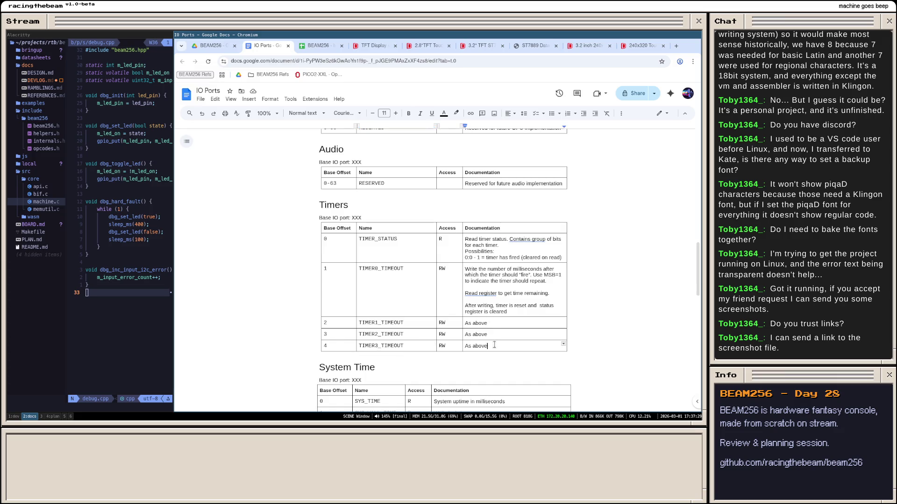
# Select the TIMER0 through TIMER3 rows of the Timers table
pyautogui.moveTo(494, 345)
pyautogui.mouseDown()
pyautogui.moveTo(391, 287)
pyautogui.moveTo(327, 231)
pyautogui.mouseUp()
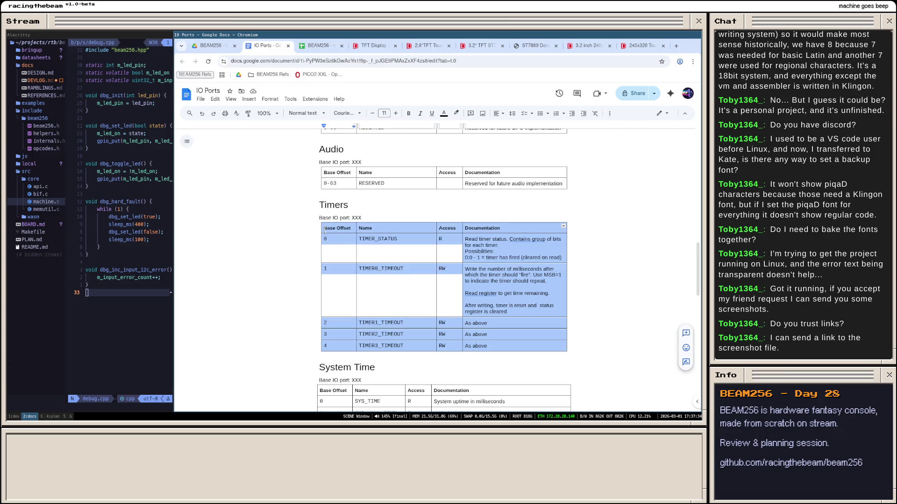
pyautogui.click(498, 349)
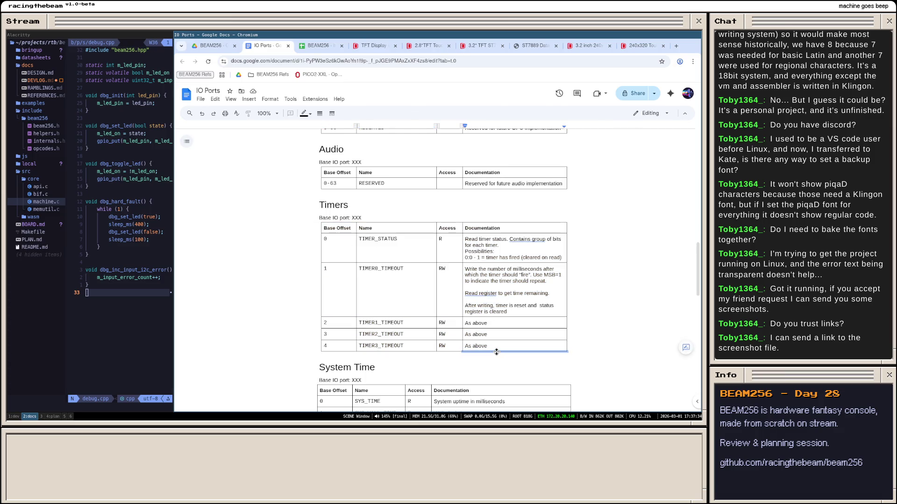
pyautogui.moveTo(501, 346); pyautogui.dragTo(342, 221)
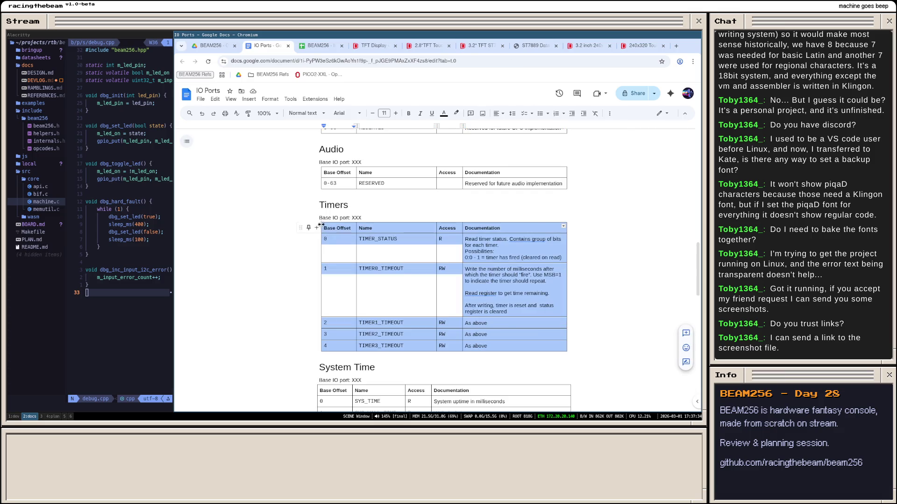
pyautogui.click(325, 231)
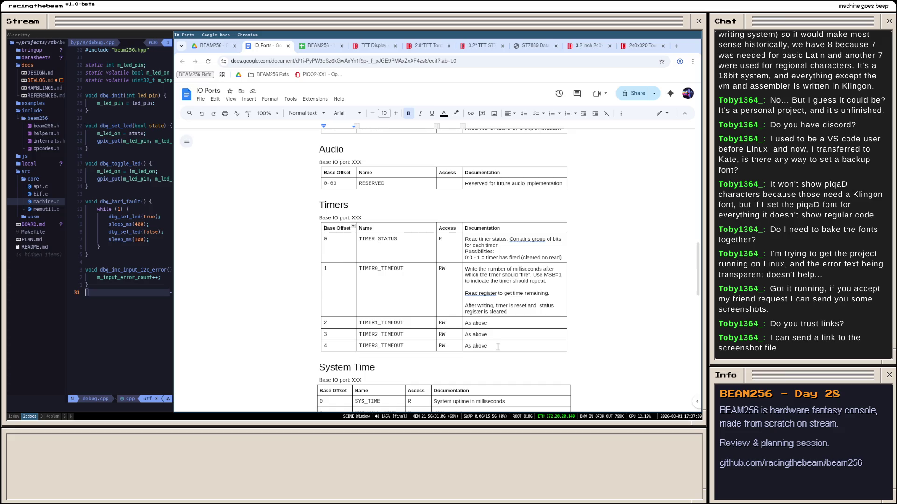
pyautogui.moveTo(498, 346); pyautogui.dragTo(323, 228)
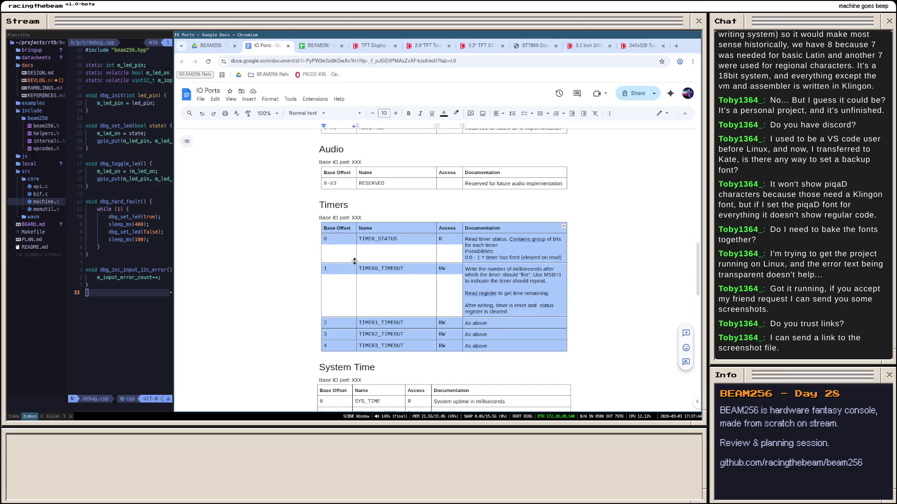
pyautogui.click(514, 344)
pyautogui.moveTo(514, 343)
pyautogui.mouseDown()
pyautogui.moveTo(379, 273)
pyautogui.moveTo(324, 229)
pyautogui.mouseUp()
pyautogui.click(401, 270)
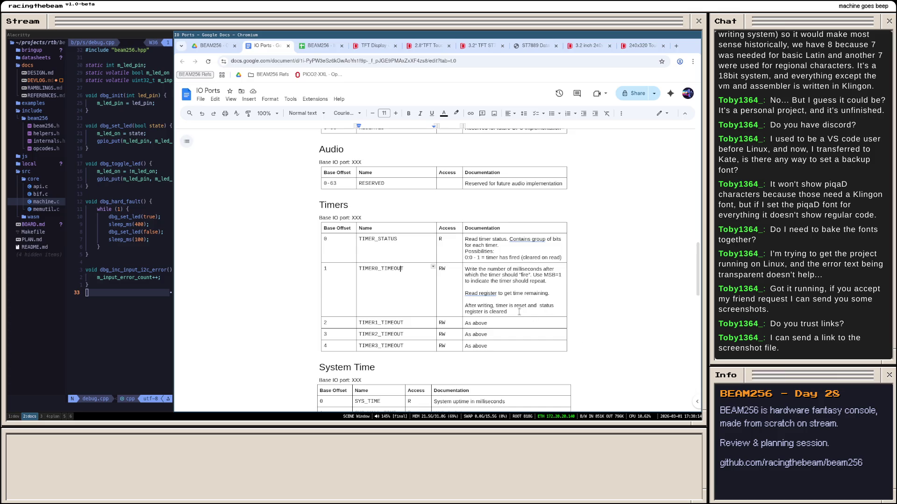
# Accept the suggestions giving "Read the register" and "Contains a group" in the Timers table
pyautogui.rightClick(485, 293)
pyautogui.click(511, 317)
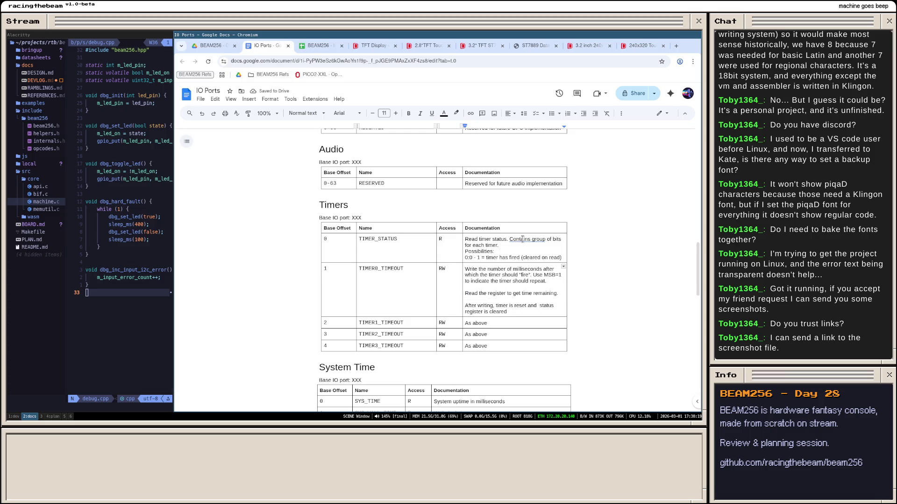
pyautogui.rightClick(523, 239)
pyautogui.click(560, 259)
# Add a blank line before Possibilities in the TIMER_STATUS documentation
pyautogui.click(526, 246)
pyautogui.press('Return')
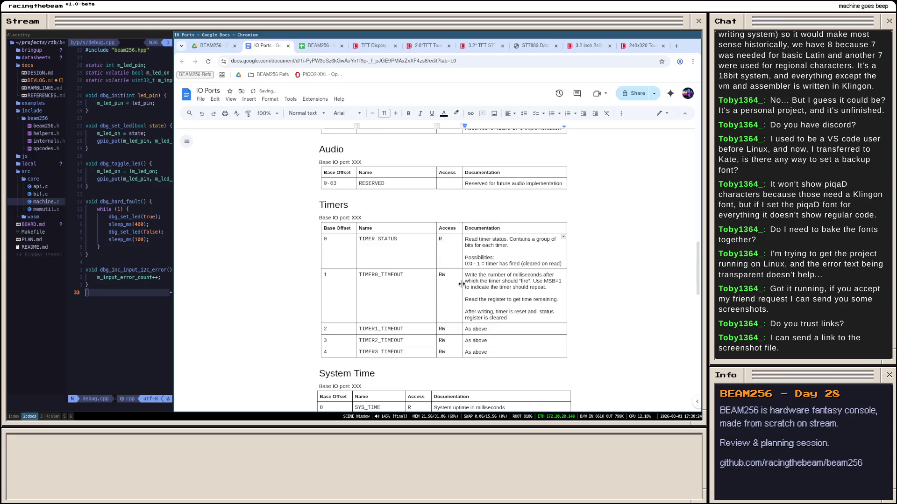
pyautogui.scroll(-1, 461, 284)
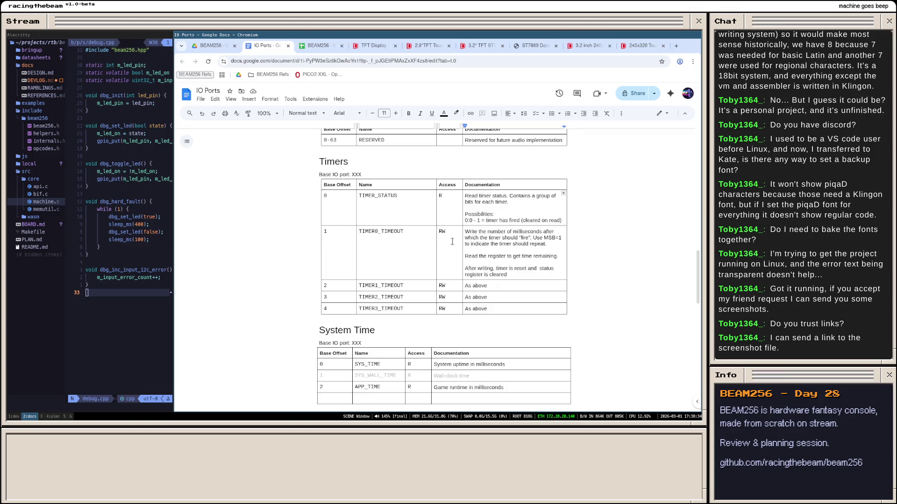
pyautogui.click(406, 196)
# Try adding a 0 after TIMER_STATUS, then remove it again
pyautogui.doubleClick(400, 196)
pyautogui.click(398, 196)
pyautogui.moveTo(562, 222); pyautogui.dragTo(465, 196)
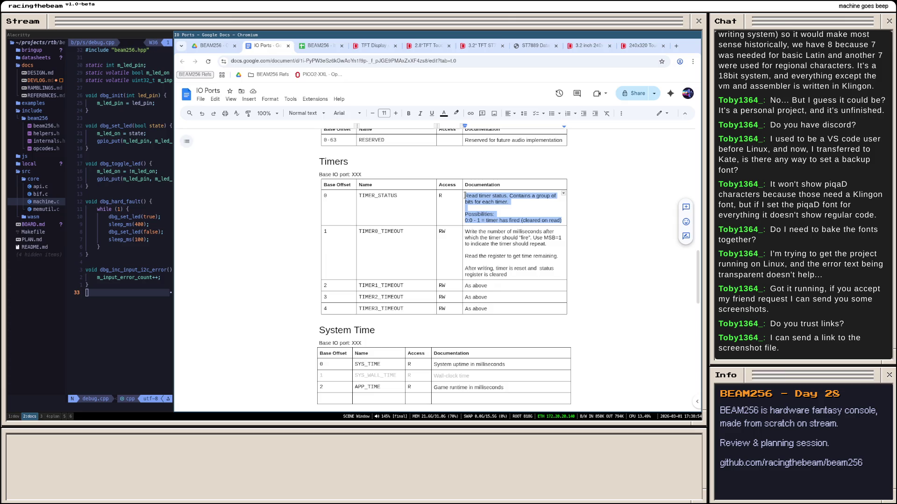
pyautogui.click(412, 196)
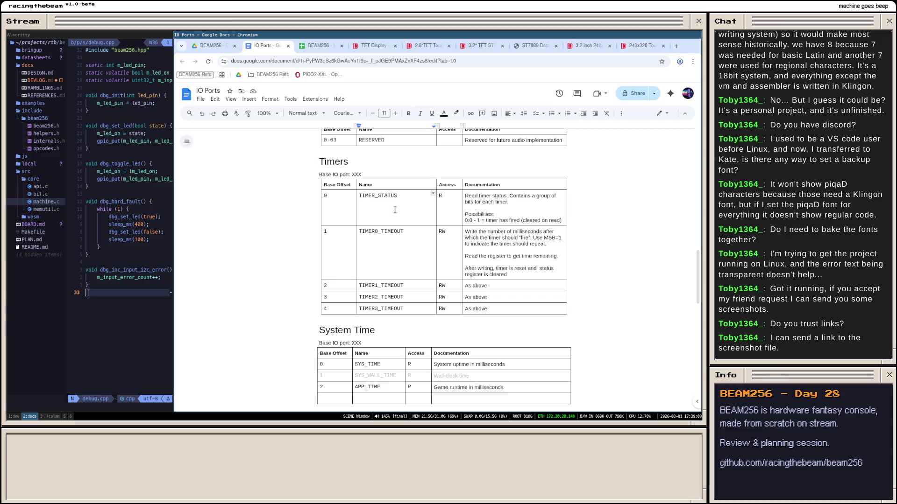
pyautogui.write('0')
pyautogui.press('BackSpace')
# Rename the status register to TIMER0_STATUS, inserting 0 after TIMER
pyautogui.moveTo(561, 220)
pyautogui.mouseDown()
pyautogui.moveTo(471, 197)
pyautogui.moveTo(455, 211)
pyautogui.mouseUp()
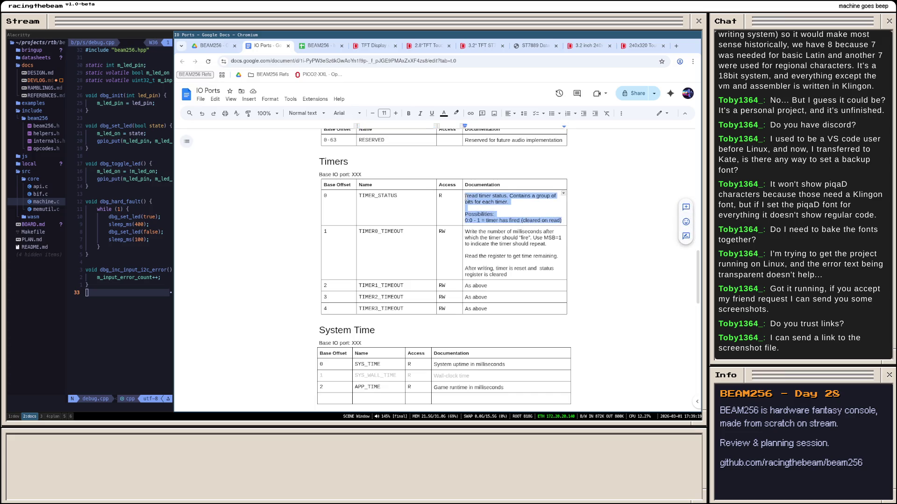
pyautogui.click(563, 221)
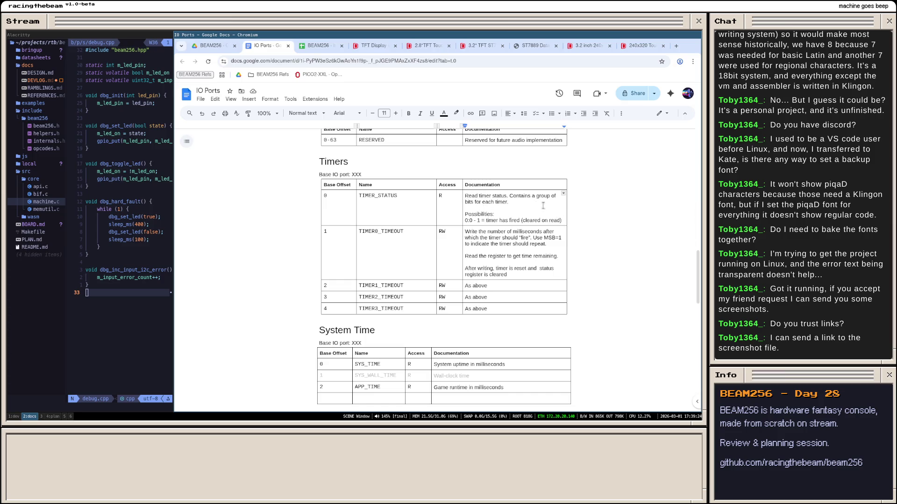
pyautogui.moveTo(562, 220); pyautogui.dragTo(467, 201)
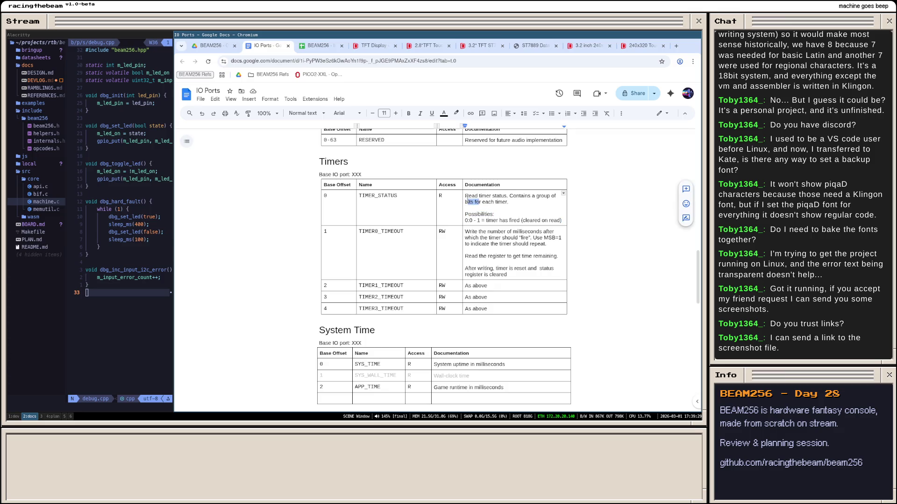
pyautogui.click(463, 196)
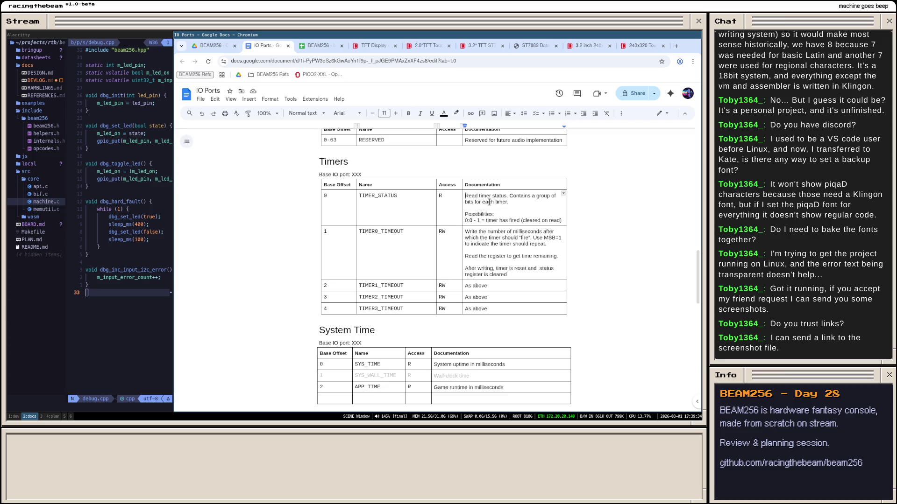
pyautogui.click(375, 198)
pyautogui.write('0')
pyautogui.moveTo(562, 219); pyautogui.dragTo(465, 207)
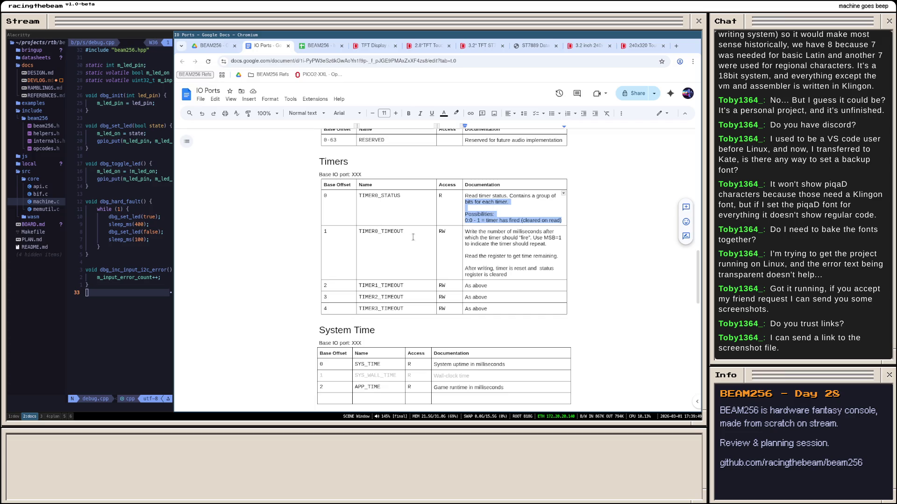
# Delete the TIMER0_TIMEOUT row from the Timers table
pyautogui.click(320, 229)
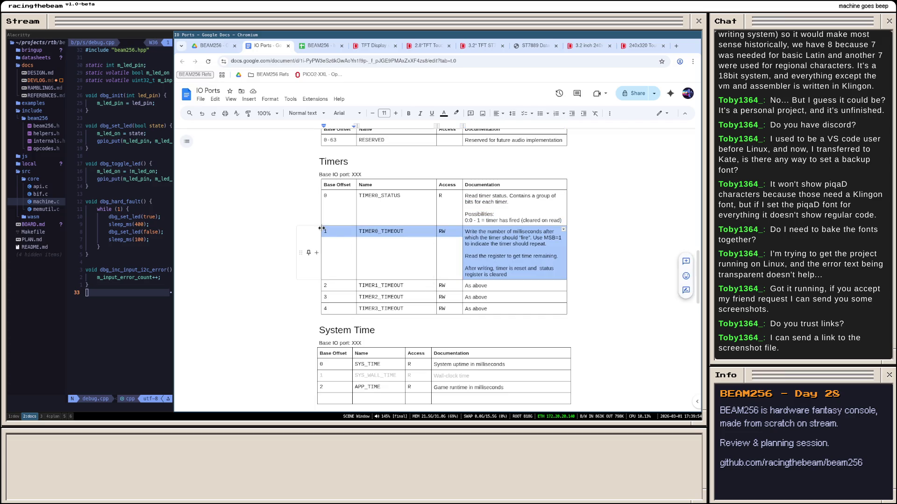
pyautogui.rightClick(343, 231)
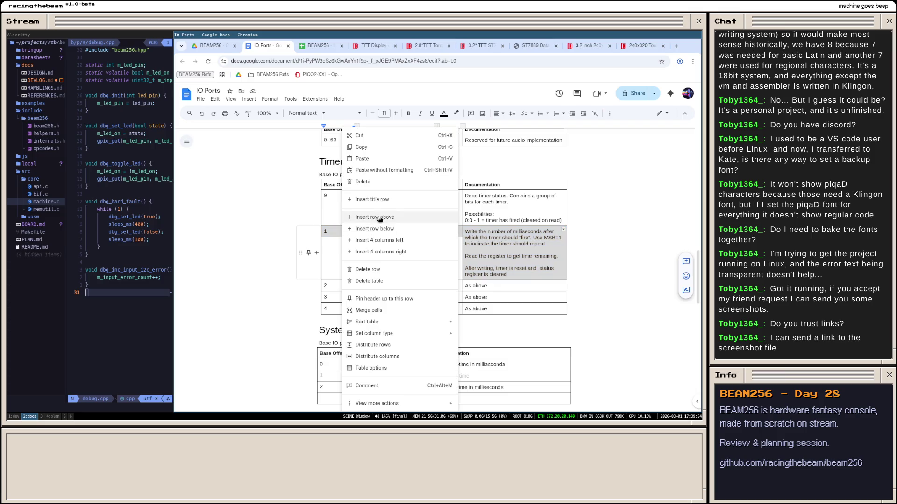
pyautogui.click(393, 269)
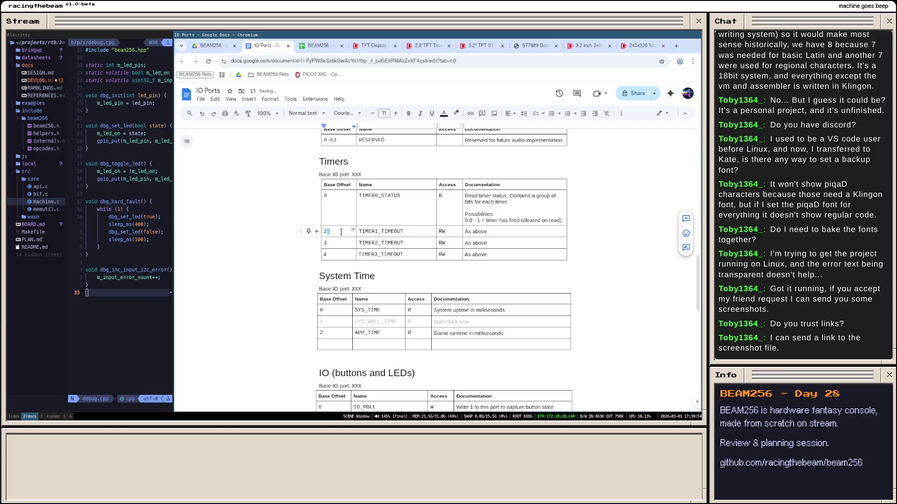
# Renumber the remaining base offsets to 1, 2 and 3
pyautogui.press('BackSpace')
pyautogui.press('1')
pyautogui.press('Down')
pyautogui.press('BackSpace')
pyautogui.press('2')
pyautogui.press('Down')
pyautogui.press('BackSpace')
pyautogui.press('3')
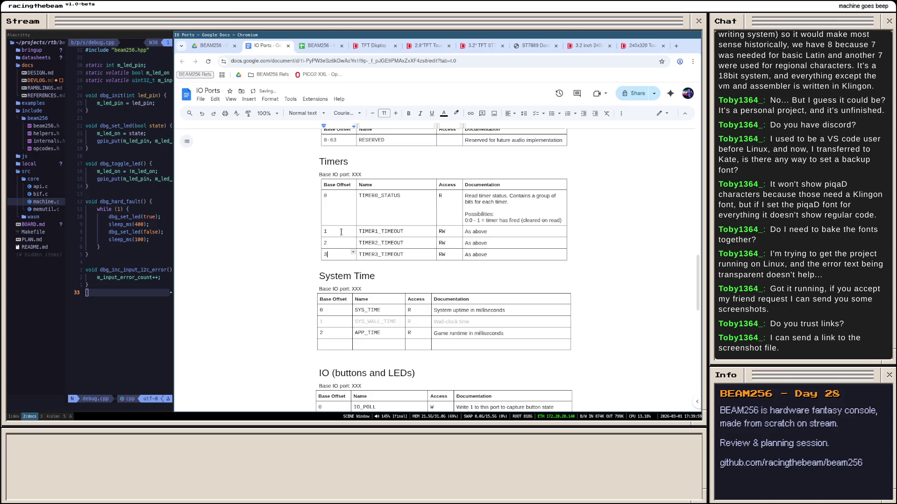
# Rename the remaining timers to TIMER1_STATUS, TIMER2_STATUS and TIMER3_STATUS
pyautogui.click(380, 232)
pyautogui.press('BackSpace')
pyautogui.write('0')
pyautogui.hotkey('shift', 'End')
pyautogui.write('STATUS')
pyautogui.moveTo(385, 243); pyautogui.dragTo(409, 244)
pyautogui.write('T')
pyautogui.write('TATUS')
pyautogui.moveTo(382, 254); pyautogui.dragTo(407, 254)
pyautogui.write('STATUS')
# Make TIMER0_STATUS read-write by adding W to its Access cell
pyautogui.click(448, 198)
pyautogui.write('W')
pyautogui.press('Tab')
# Add 'Write to this register to set time (in milliseconds) after which timer will fire.' atop TIMER0_STATUS
pyautogui.click(465, 197)
pyautogui.press('Return')
pyautogui.press('Return')
pyautogui.press('Up')
pyautogui.press('Up')
pyautogui.write('Wr')
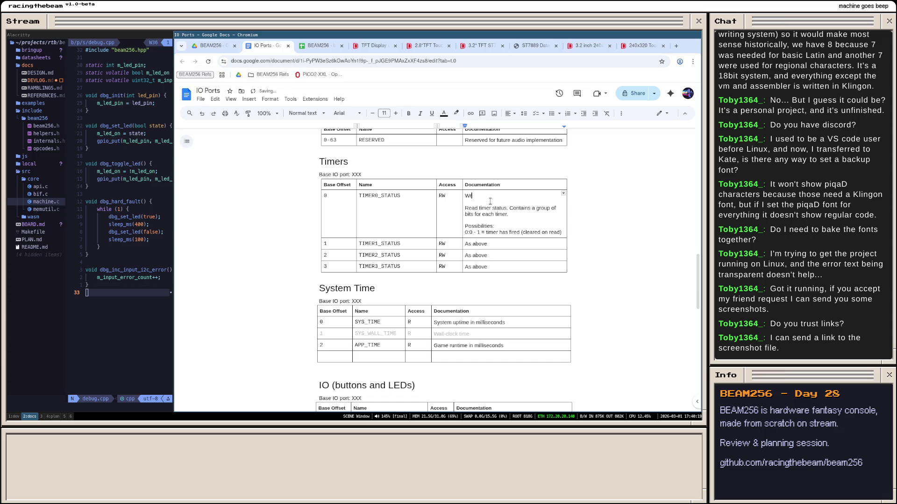
pyautogui.write('ite to this reg')
pyautogui.write('ister to s')
pyautogui.write('et timeout')
pyautogui.press('BackSpace')
pyautogui.press('BackSpace')
pyautogui.press('BackSpace')
pyautogui.write('(in mil')
pyautogui.write('liseconds) af')
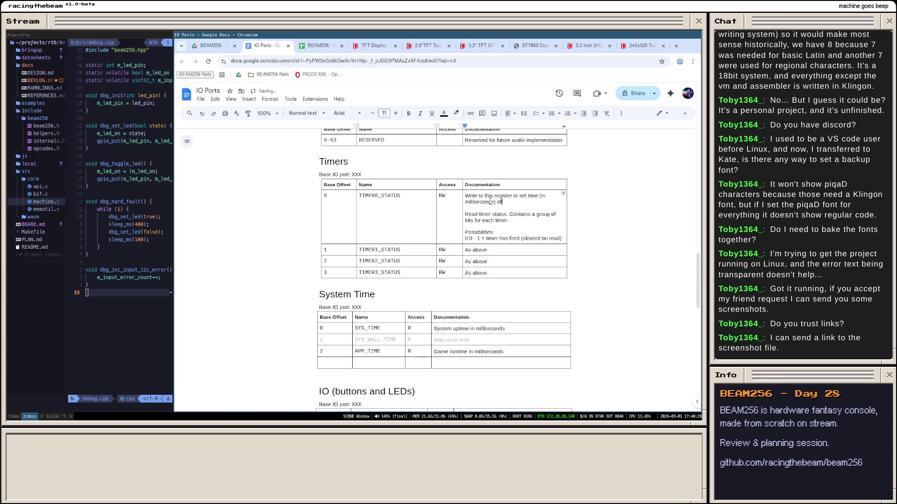
pyautogui.write('ter which timer wil')
pyautogui.write('l fire.')
pyautogui.press('Return')
pyautogui.press('Return')
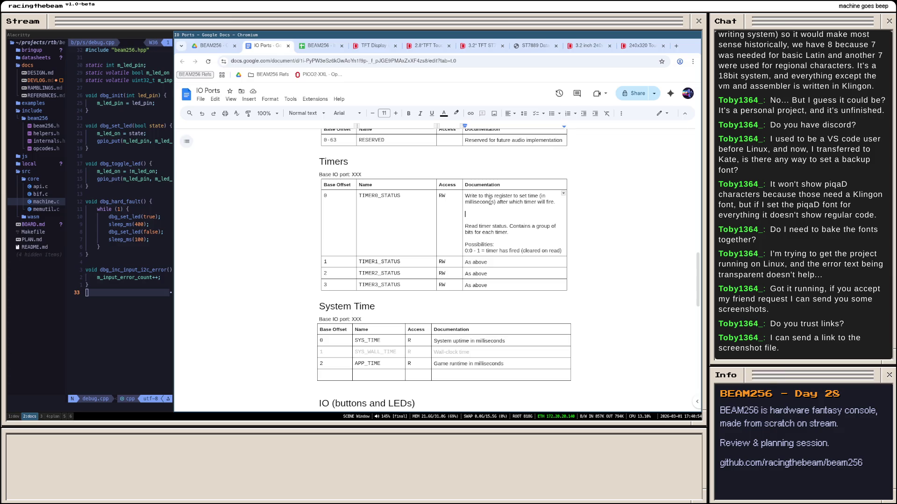
# In a Node.js REPL compute 2^24 ms as about 4.66 hours, then close the terminal
pyautogui.press('super+Return')
pyautogui.write('node')
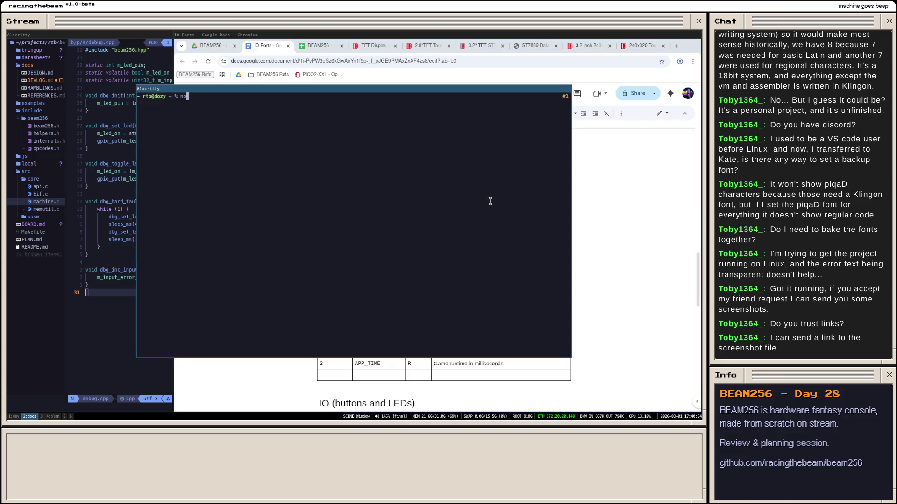
pyautogui.press('Return')
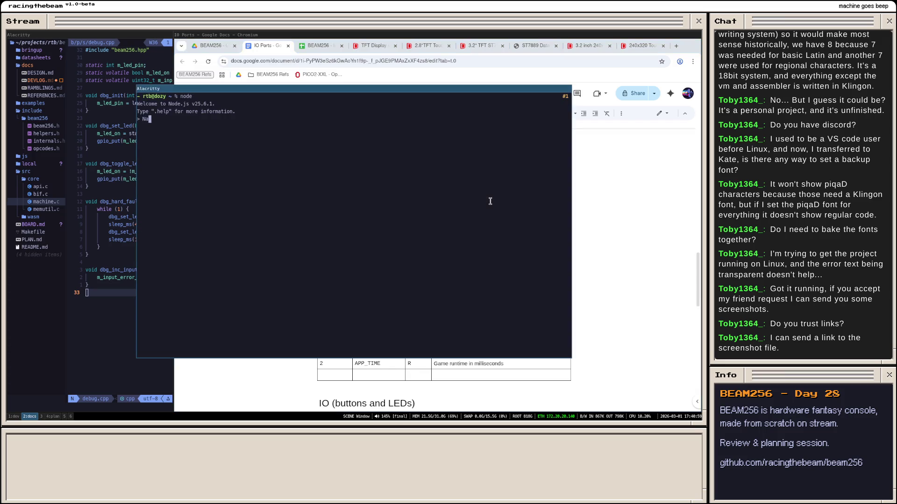
pyautogui.write('Math.por')
pyautogui.press('BackSpace')
pyautogui.write('w')
pyautogui.write('(2,24)')
pyautogui.press('Return')
pyautogui.write('_/1')
pyautogui.write('000')
pyautogui.press('Return')
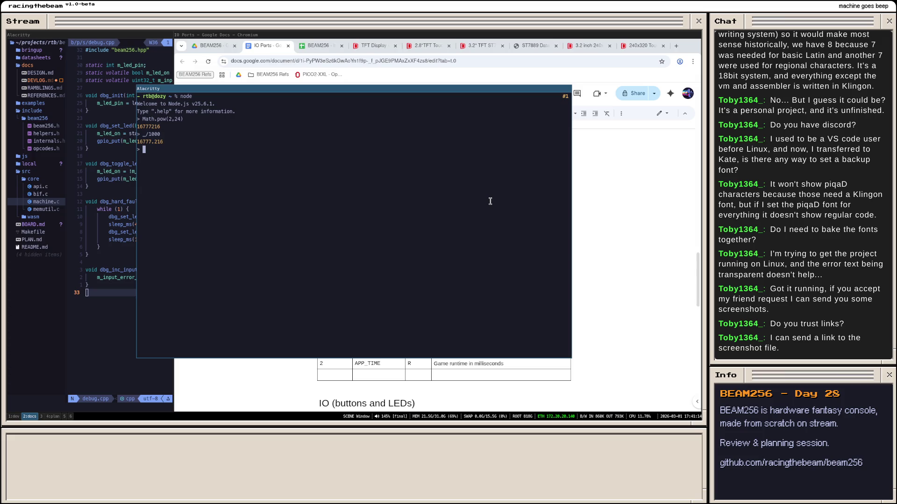
pyautogui.write('_/36')
pyautogui.write('00')
pyautogui.press('Return')
pyautogui.hotkey('ctrl', 'd')
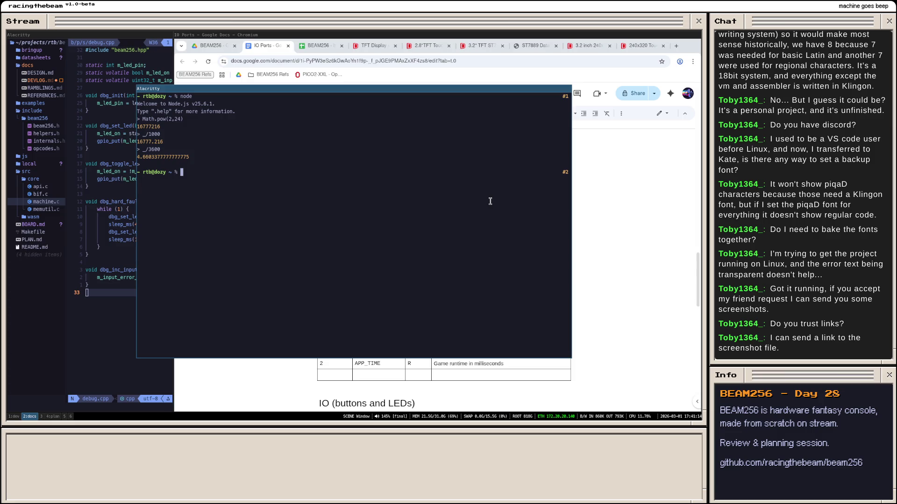
pyautogui.hotkey('ctrl', 'd')
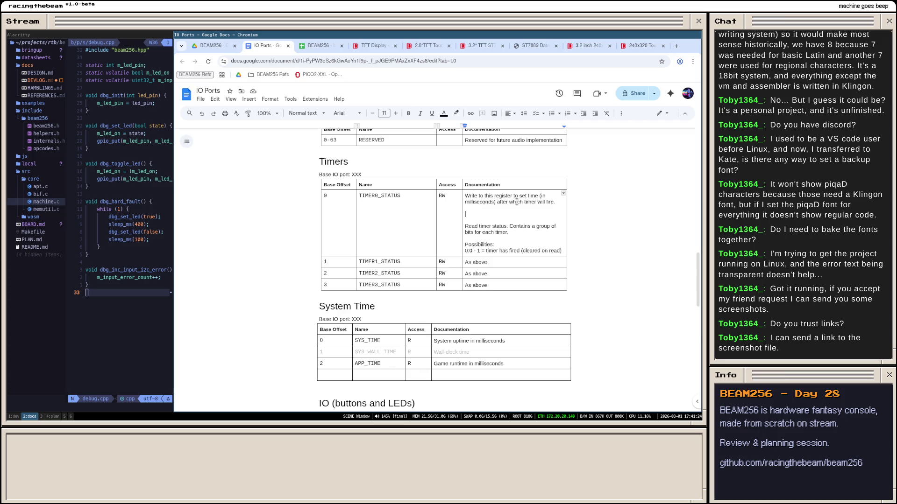
pyautogui.write('Bottom')
pyautogui.write(' 24 bits - ')
pyautogui.write('time')
pyautogui.write('out value')
# List the 24-bit timeout value and status bits 31 repeat, 30 fired through 24, undoing the ® autocorrect
pyautogui.press('Return')
pyautogui.write('Top 2')
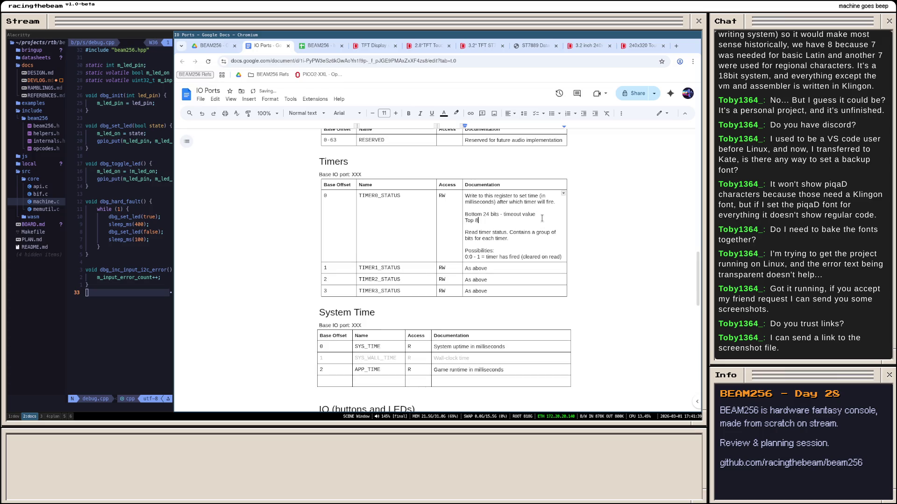
pyautogui.write(' v')
pyautogui.write('its are ')
pyautogui.write('statu')
pyautogui.write('s')
pyautogui.press('BackSpace')
pyautogui.write('/control ')
pyautogui.write('bits.')
pyautogui.press('Return')
pyautogui.press('Return')
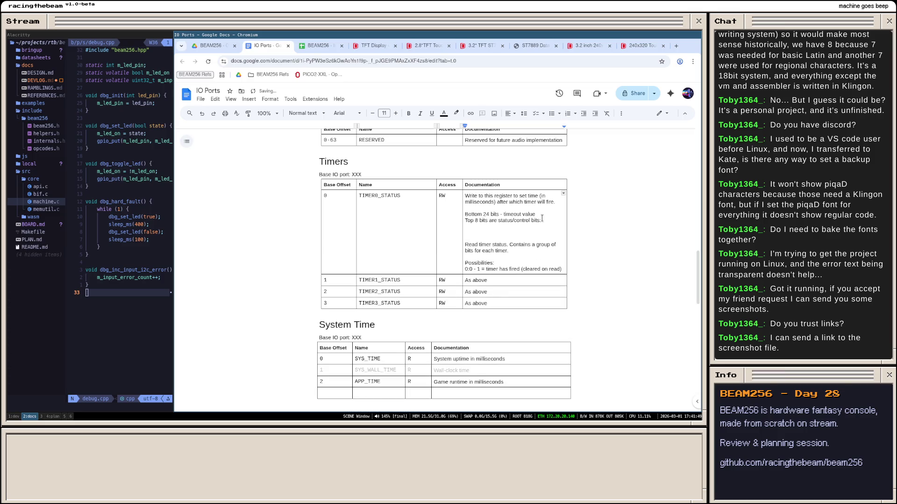
pyautogui.write('7')
pyautogui.press('BackSpace')
pyautogui.write('31:')
pyautogui.write('31')
pyautogui.press('Return')
pyautogui.write('30')
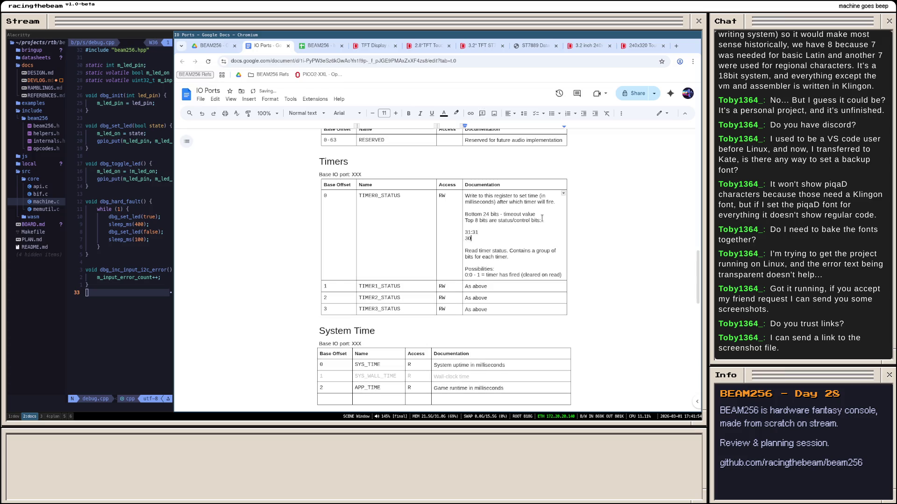
pyautogui.write(':30')
pyautogui.press('Return')
pyautogui.write('29')
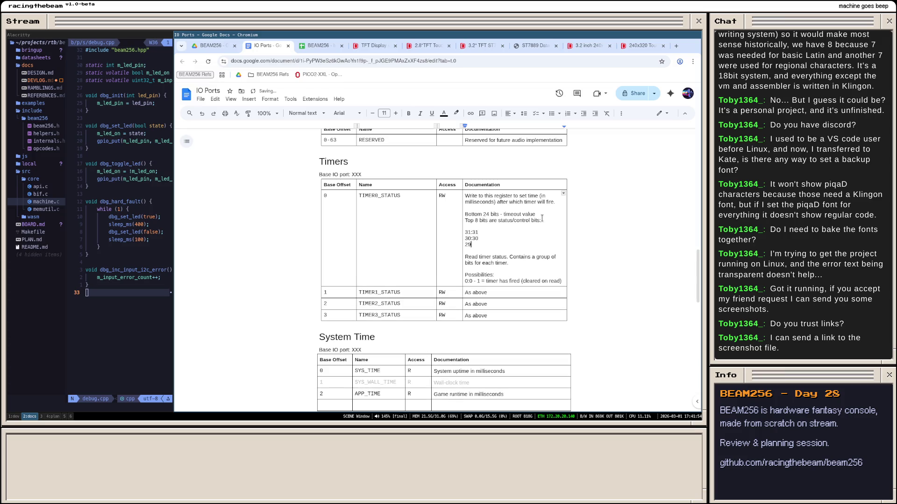
pyautogui.write(':29')
pyautogui.press('Return')
pyautogui.write('2')
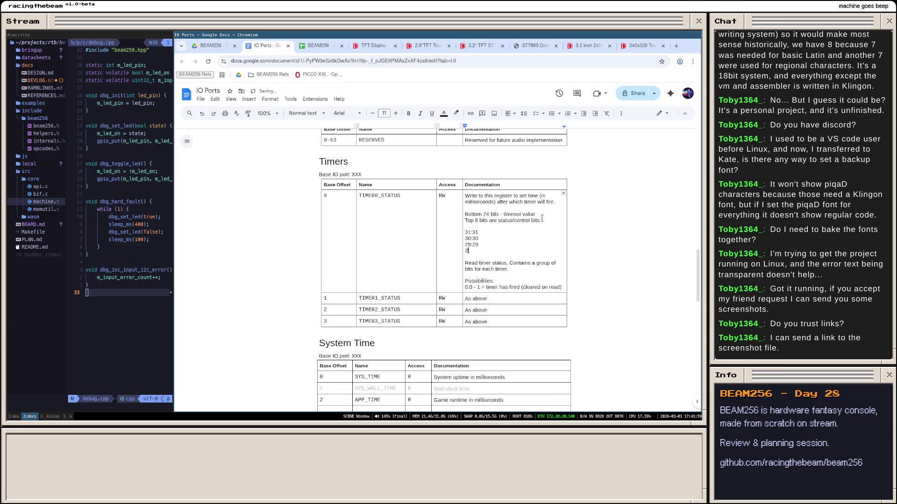
pyautogui.write('9')
pyautogui.press('BackSpace')
pyautogui.write('8:2')
pyautogui.write('8')
pyautogui.press('Return')
pyautogui.write('27')
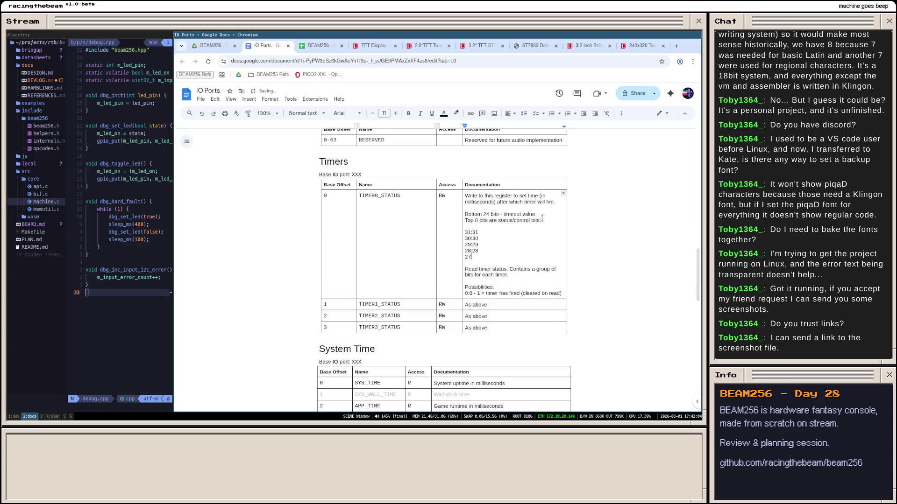
pyautogui.write(':')
pyautogui.press('Return')
pyautogui.write('2')
pyautogui.write('7@')
pyautogui.press('BackSpace')
pyautogui.write('26')
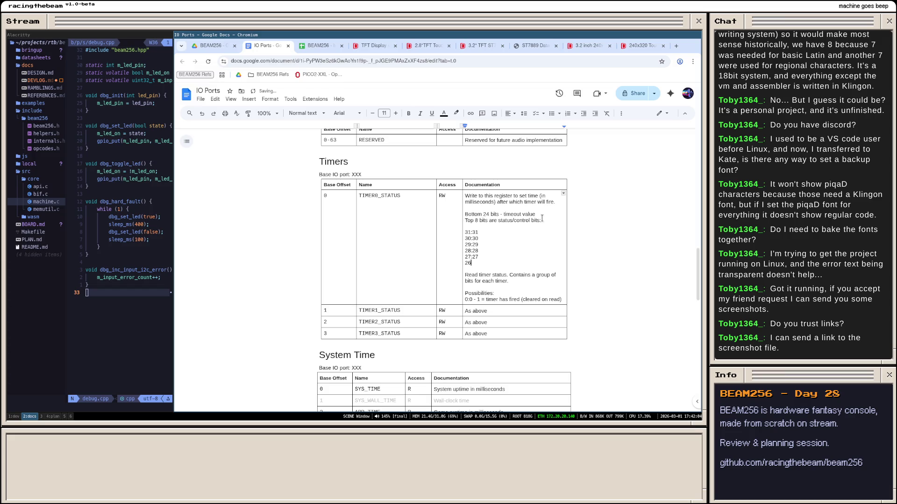
pyautogui.write(':26')
pyautogui.press('Return')
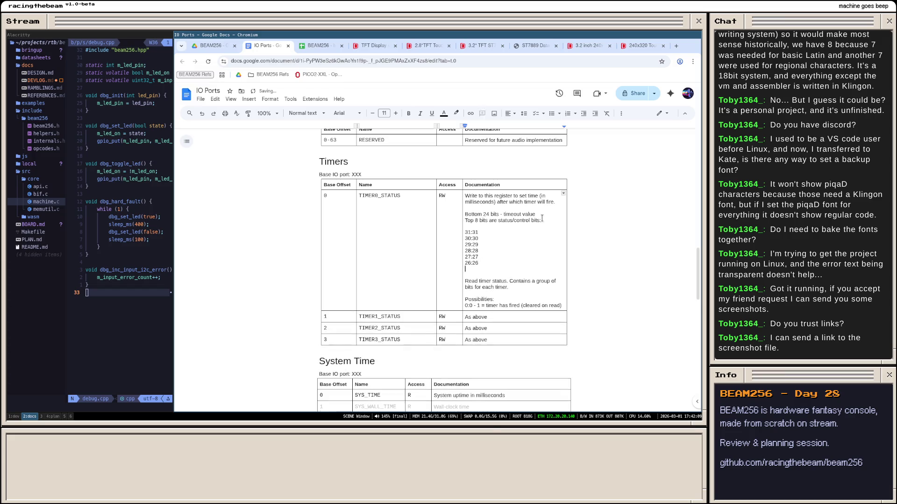
pyautogui.write('25:2')
pyautogui.write('4')
pyautogui.press('Return')
pyautogui.write('2')
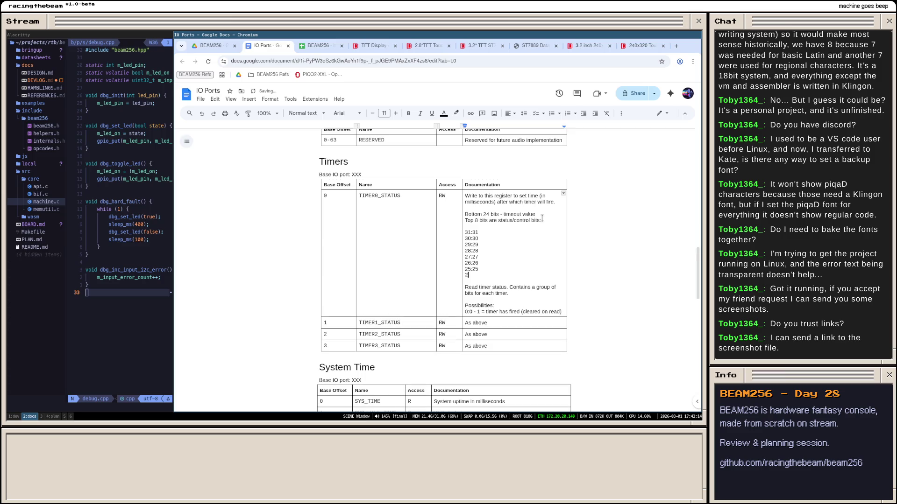
pyautogui.write('4:2')
pyautogui.write(' -')
pyautogui.write(' R')
pyautogui.write('ea')
pyautogui.write('eat (W)')
pyautogui.write('R')
pyautogui.write('- ')
pyautogui.write('Fired')
pyautogui.write('triggered')
pyautogui.write('R)')
pyautogui.hotkey('ctrl', 'z')
pyautogui.write('(clear')
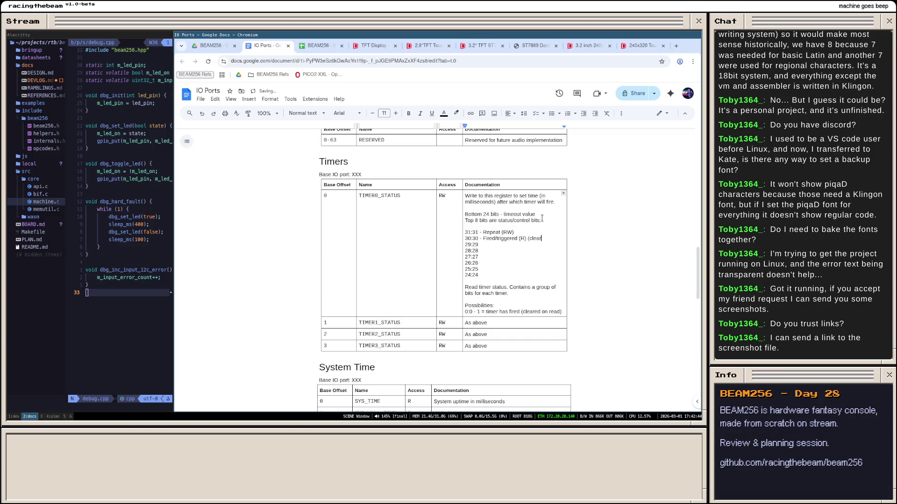
pyautogui.write(' on read')
# Delete the old 'Read timer status' notes below the bit list
pyautogui.press('Down')
pyautogui.press('Down')
pyautogui.press('Down')
pyautogui.press('Down')
pyautogui.press('Down')
pyautogui.press('Down')
pyautogui.press('End')
pyautogui.hotkey('shift', 'Up')
pyautogui.hotkey('shift', 'Up')
pyautogui.hotkey('shift', 'Up')
pyautogui.hotkey('shift', 'Up')
pyautogui.hotkey('shift', 'Up')
pyautogui.hotkey('shift', 'Up')
pyautogui.press('BackSpace')
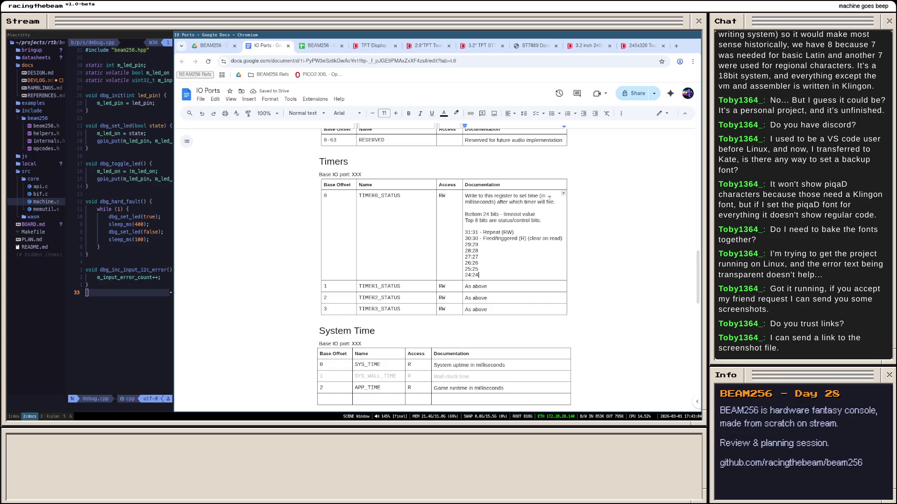
# Add a note that writing clears status bits and resets the timer immediately
pyautogui.click(570, 206)
pyautogui.press('Return')
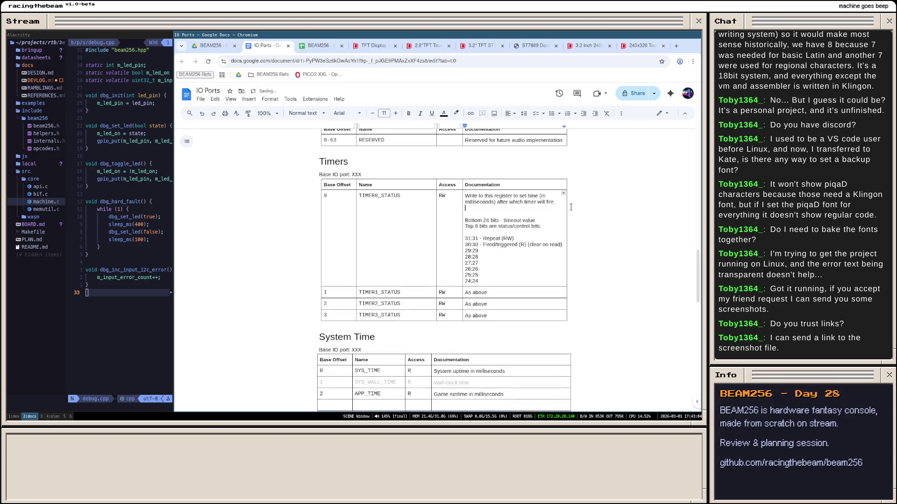
pyautogui.press('Return')
pyautogui.write('Writing to')
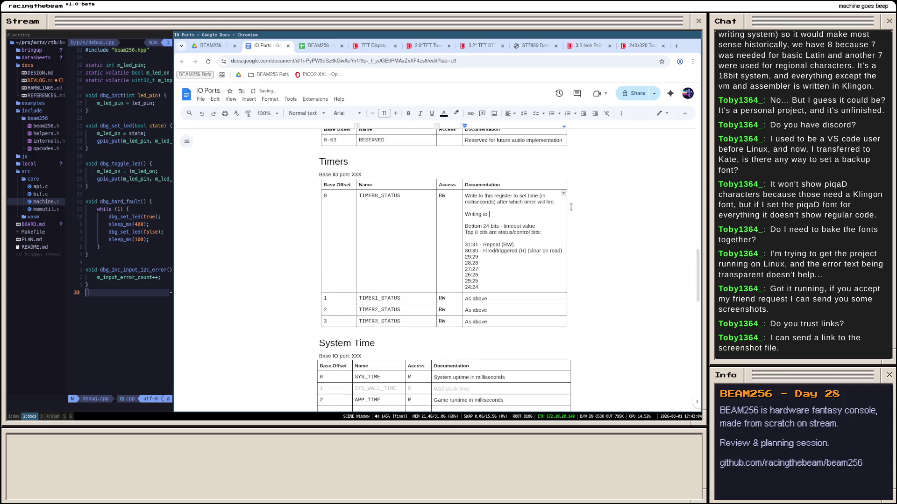
pyautogui.write(' the')
pyautogui.press('BackSpace')
pyautogui.press('BackSpace')
pyautogui.press('BackSpace')
pyautogui.write('wi')
pyautogui.write('ll clear status ')
pyautogui.write('bits and rese')
pyautogui.write('t timer immediately.')
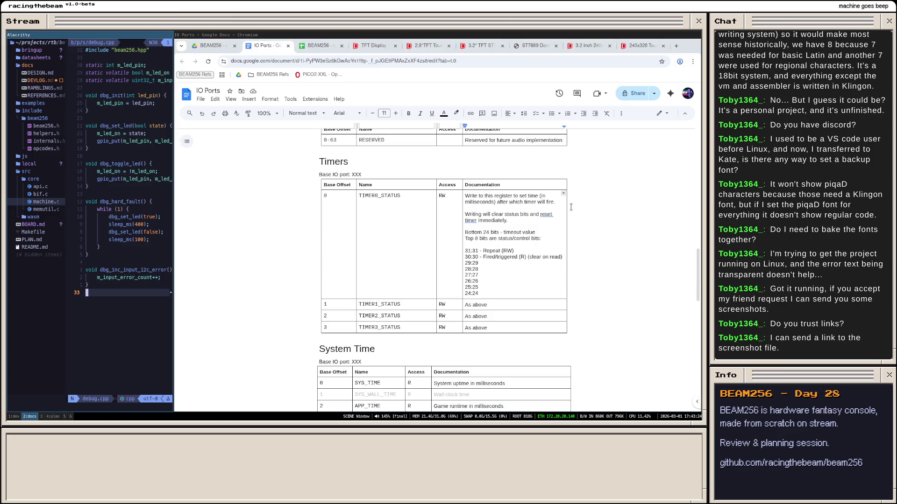
pyautogui.click(562, 216)
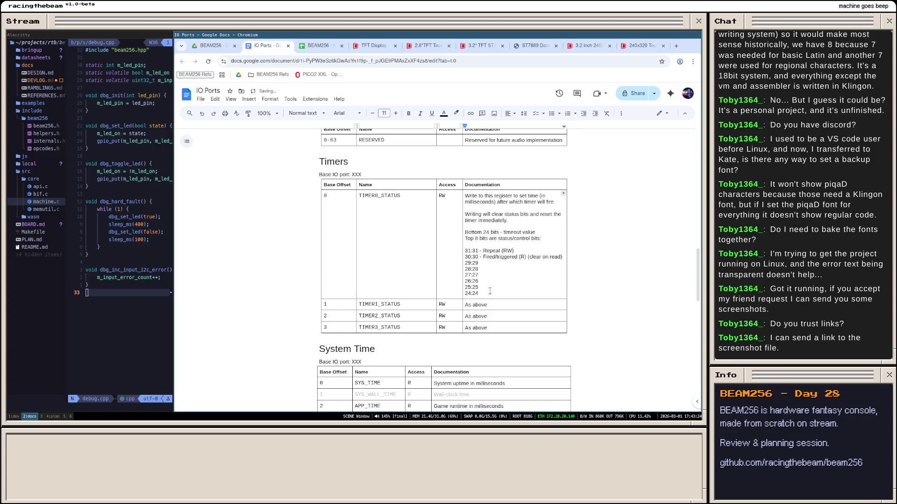
pyautogui.click(356, 160)
# Add a note under Timers about keeping CPU cost near zero with no active timers
pyautogui.press('Return')
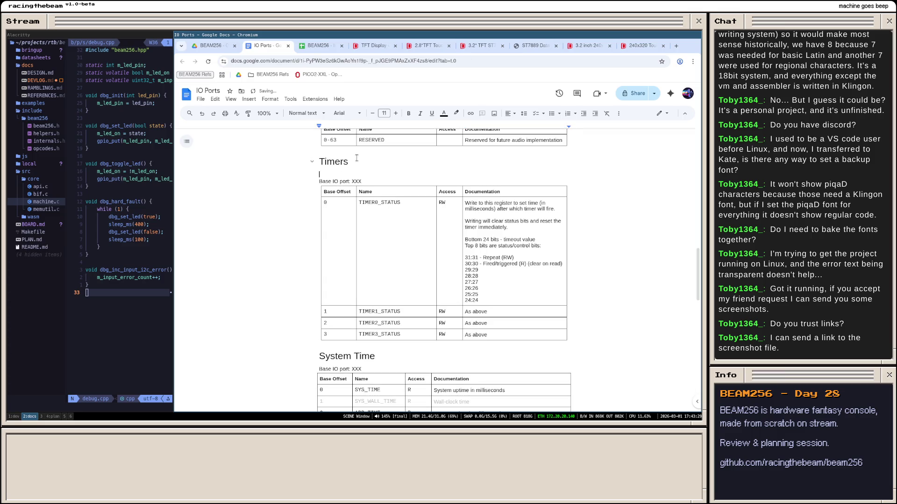
pyautogui.write('Note to self: ')
pyautogui.write('implement this ')
pyautogui.write('such that')
pyautogui.write(' CPU cost is')
pyautogui.write(' basically zero if')
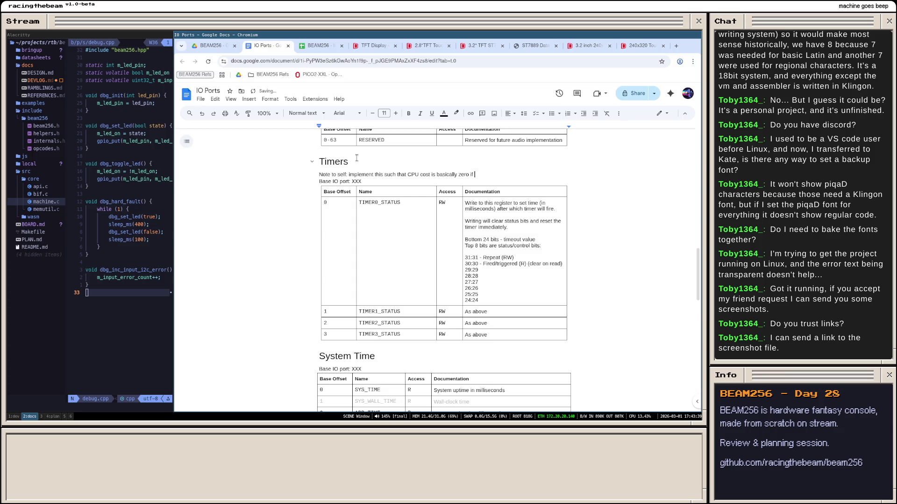
pyautogui.write(' no a')
pyautogui.press('BackSpace')
pyautogui.press('BackSpace')
pyautogui.press('BackSpace')
pyautogui.press('BackSpace')
pyautogui.press('BackSpace')
pyautogui.press('BackSpace')
pyautogui.write('when no acti')
pyautogui.write('ve timers')
pyautogui.press('Return')
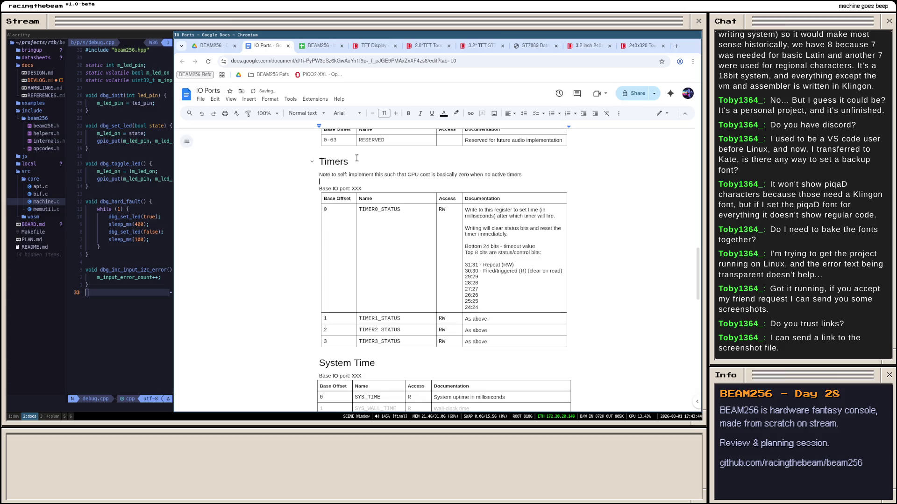
pyautogui.press('Up')
# Select the new note and make it bold
pyautogui.hotkey('ctrl', 'shift', 'Right')
pyautogui.hotkey('ctrl', 'shift', 'Right')
pyautogui.hotkey('ctrl', 'shift', 'Right')
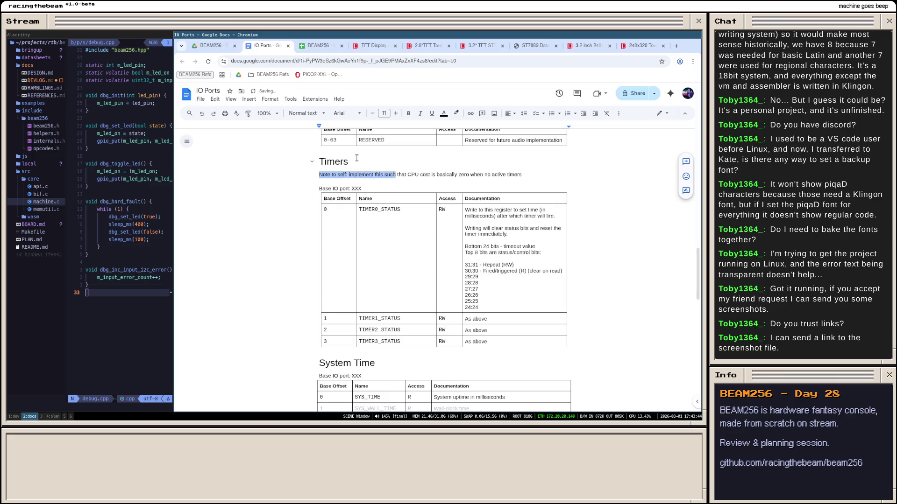
pyautogui.hotkey('ctrl', 'shift', 'Right')
pyautogui.hotkey('ctrl', 'shift', 'Right')
pyautogui.hotkey('ctrl', 'shift', 'Right')
pyautogui.hotkey('ctrl', 'shift', 'Right')
pyautogui.hotkey('ctrl', 'shift', 'Right')
pyautogui.hotkey('ctrl', 'shift', 'Right')
pyautogui.hotkey('ctrl', 'shift', 'Right')
pyautogui.hotkey('ctrl', 'shift', 'Right')
pyautogui.hotkey('ctrl', 'shift', 'Right')
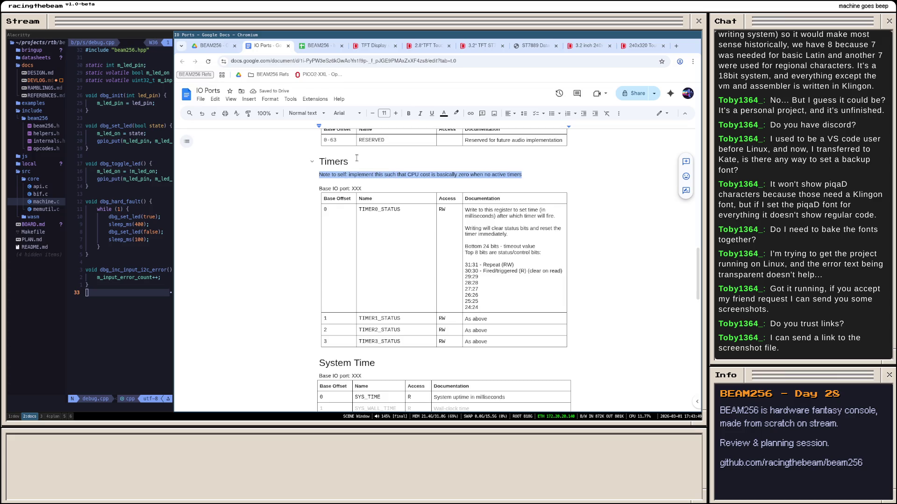
pyautogui.hotkey('ctrl', 'b')
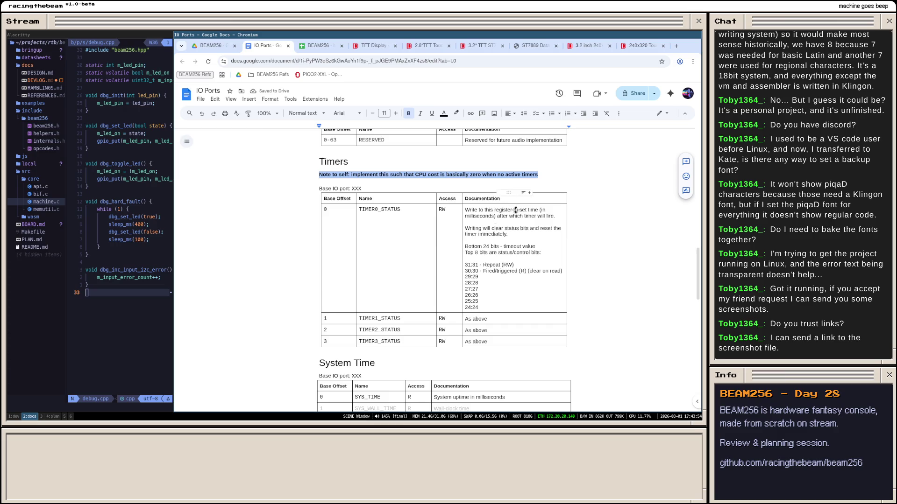
pyautogui.scroll(1, 420, 197)
pyautogui.scroll(2, 471, 224)
pyautogui.scroll(3, 470, 222)
pyautogui.scroll(3, 448, 210)
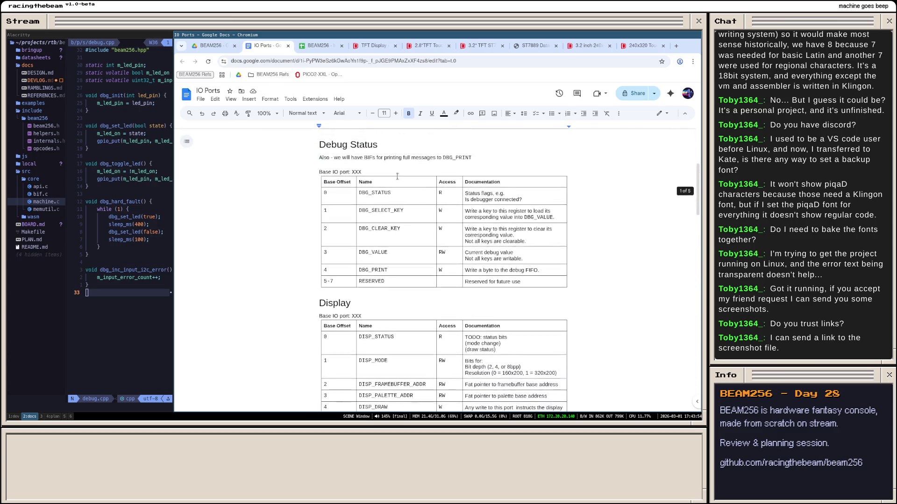
pyautogui.scroll(3, 420, 196)
pyautogui.scroll(1, 397, 176)
pyautogui.scroll(-2, 398, 175)
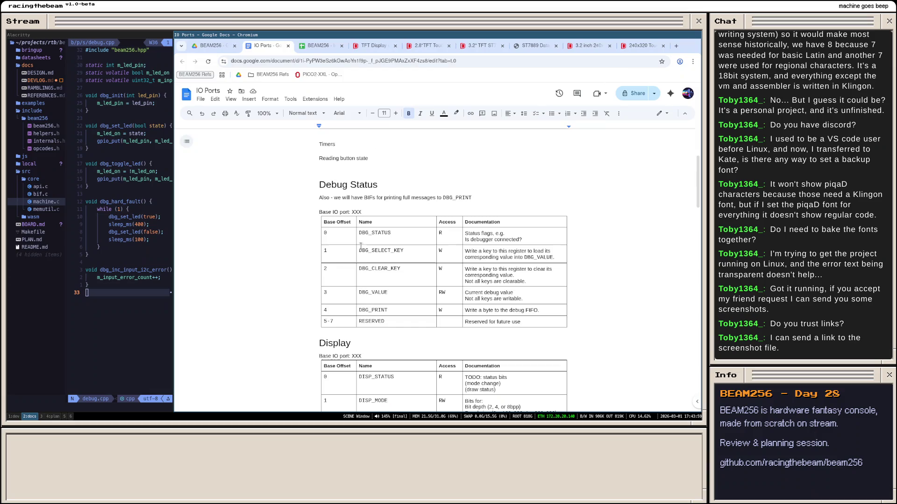
pyautogui.scroll(-4, 357, 249)
pyautogui.scroll(-2, 357, 250)
pyautogui.scroll(-1, 353, 256)
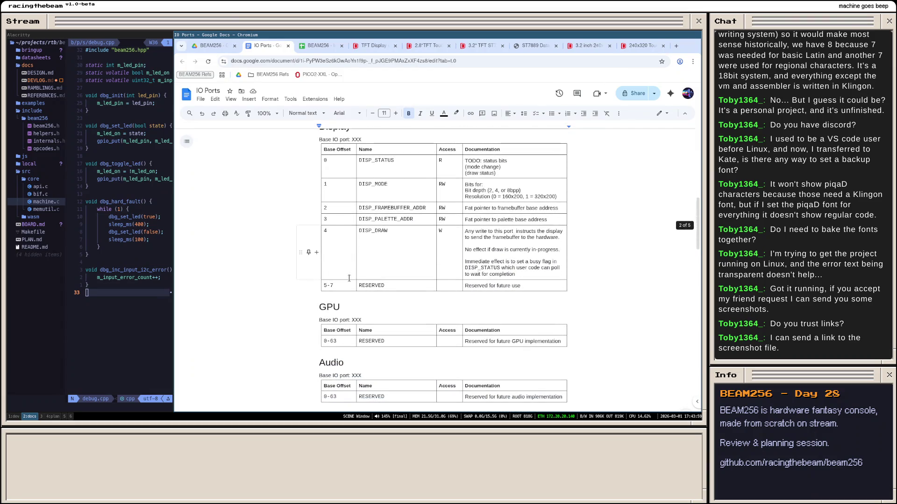
pyautogui.scroll(-2, 349, 268)
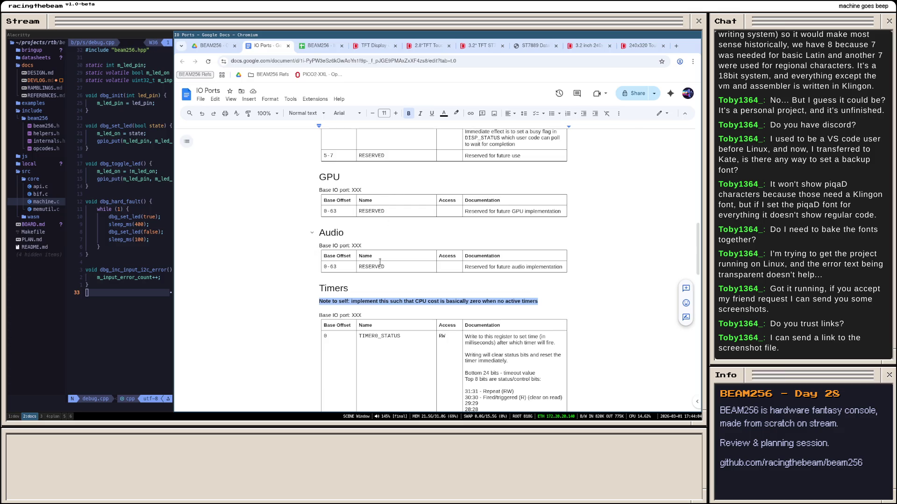
pyautogui.scroll(1, 391, 270)
pyautogui.scroll(-4, 391, 270)
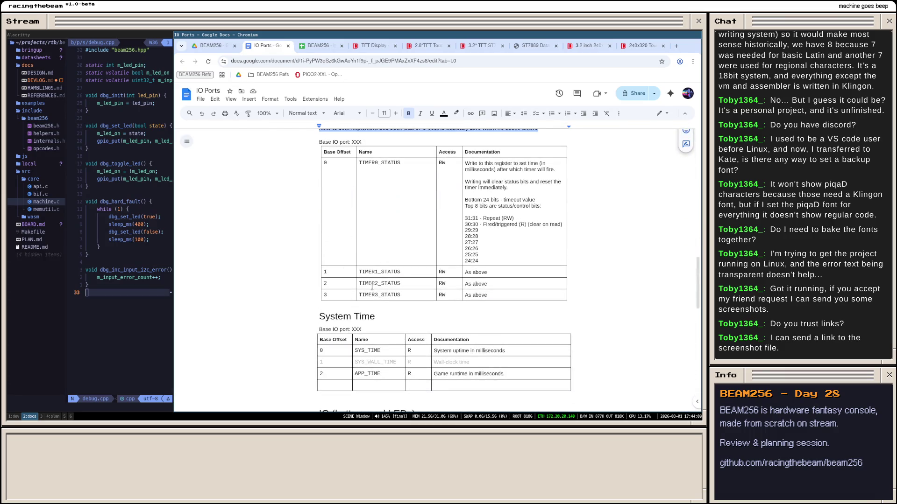
pyautogui.scroll(-1, 393, 271)
pyautogui.scroll(-1, 393, 271)
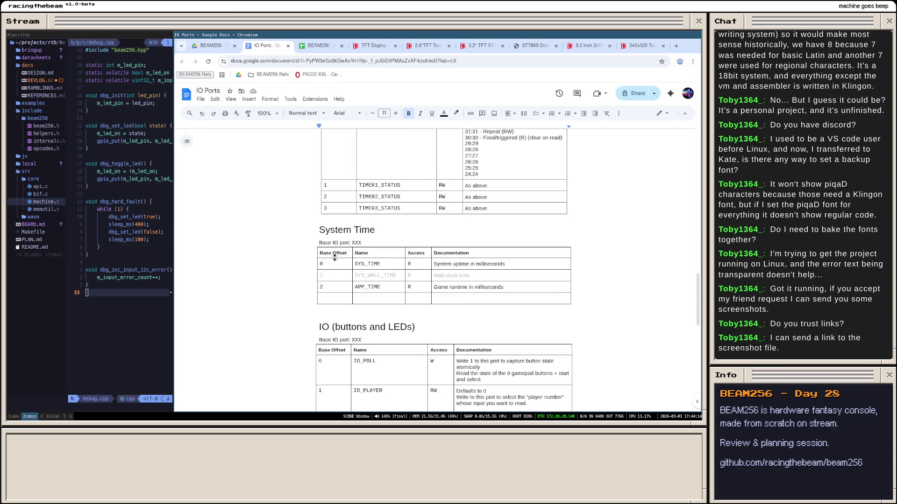
pyautogui.moveTo(334, 264)
pyautogui.scroll(-3, 356, 274)
pyautogui.scroll(-1, 357, 277)
pyautogui.scroll(-5, 359, 278)
pyautogui.moveTo(334, 247)
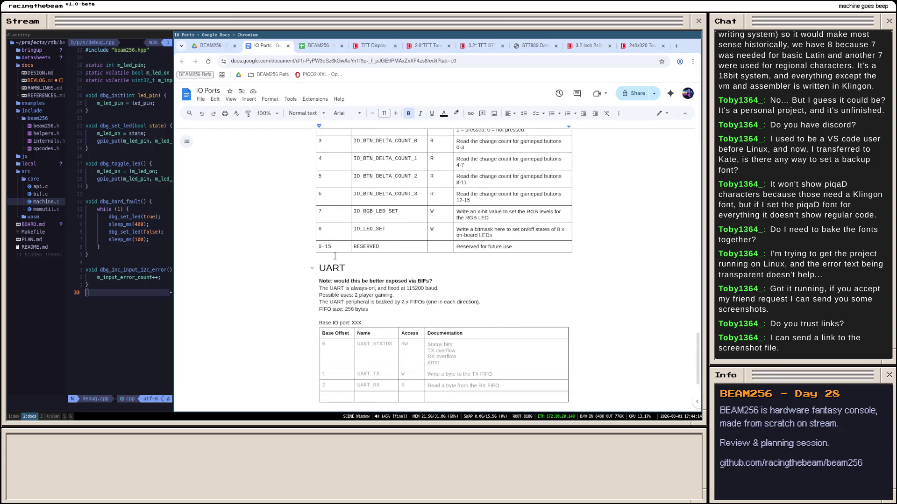
pyautogui.scroll(-2, 334, 252)
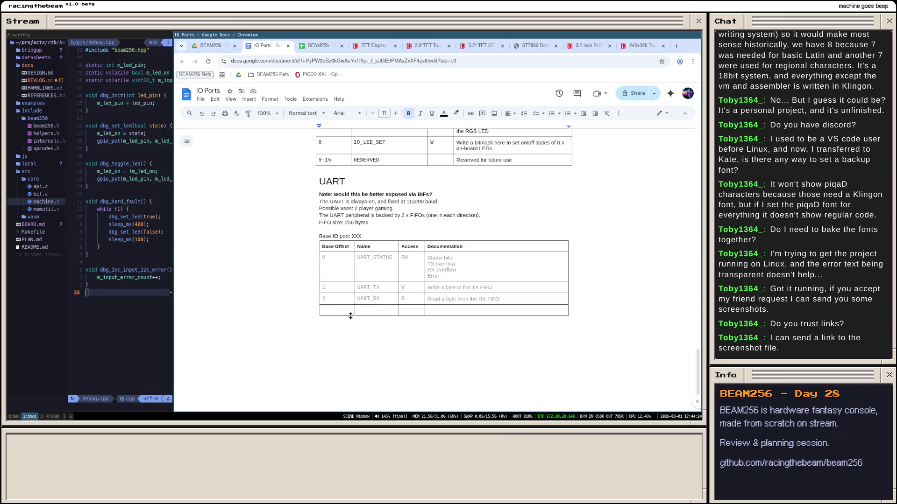
pyautogui.press('super+Return')
pyautogui.write('node')
pyautogui.press('Return')
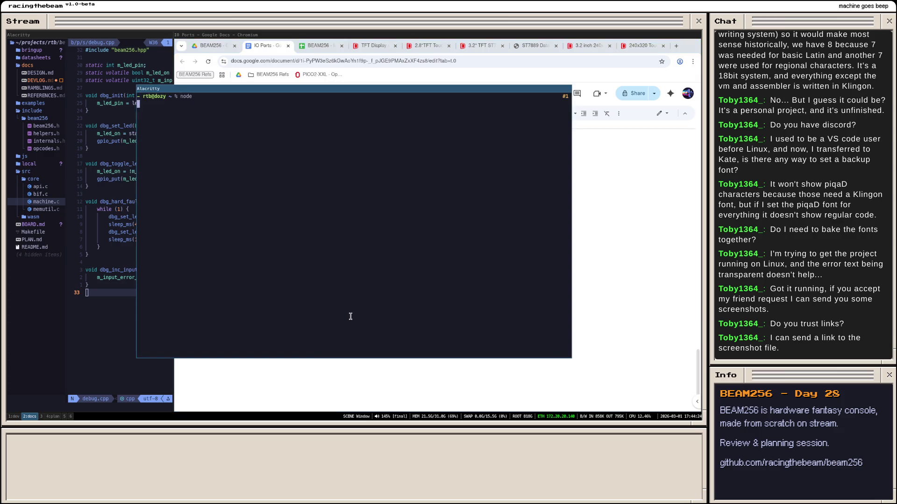
pyautogui.write('180/256')
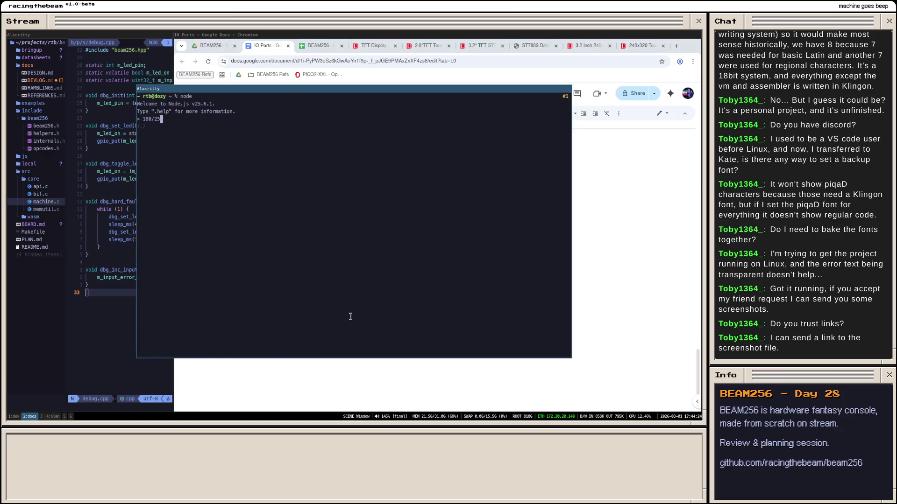
pyautogui.press('Return')
pyautogui.hotkey('ctrl', 'd')
pyautogui.hotkey('ctrl', 'd')
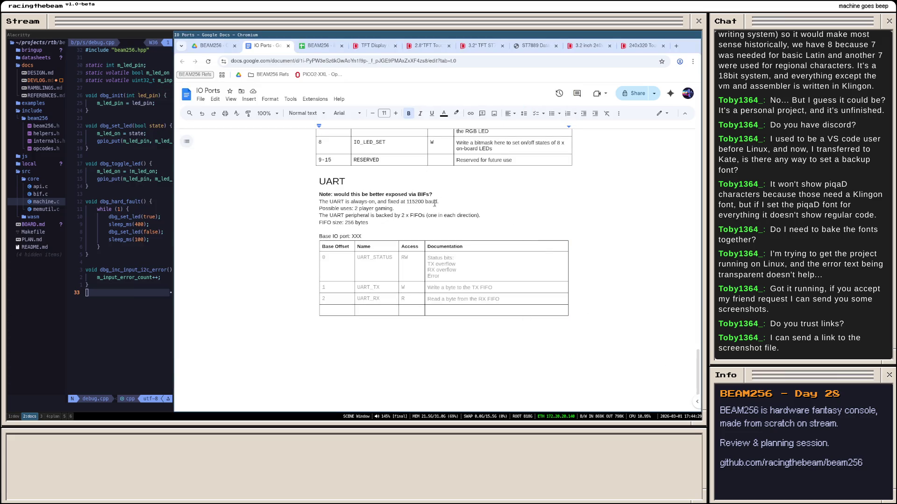
pyautogui.scroll(-5, 435, 204)
pyautogui.scroll(5, 434, 204)
pyautogui.scroll(5, 427, 206)
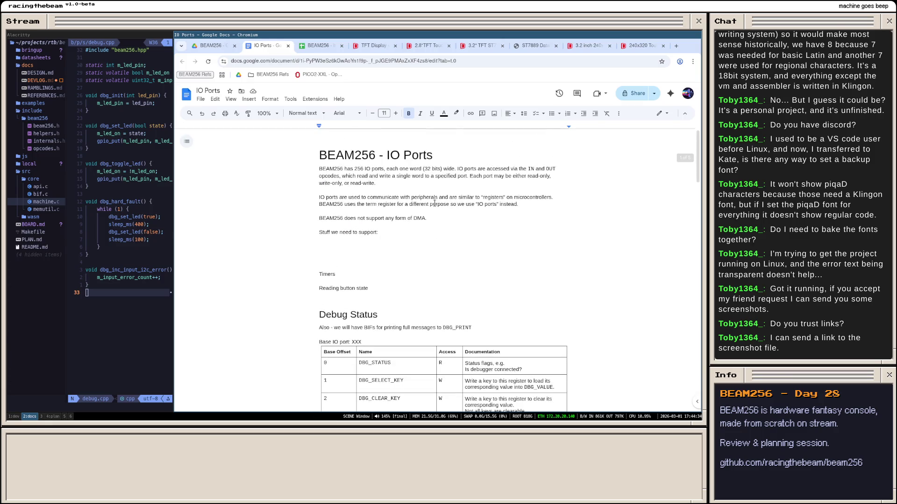
pyautogui.scroll(-2, 425, 208)
pyautogui.scroll(-5, 420, 210)
pyautogui.scroll(-2, 413, 213)
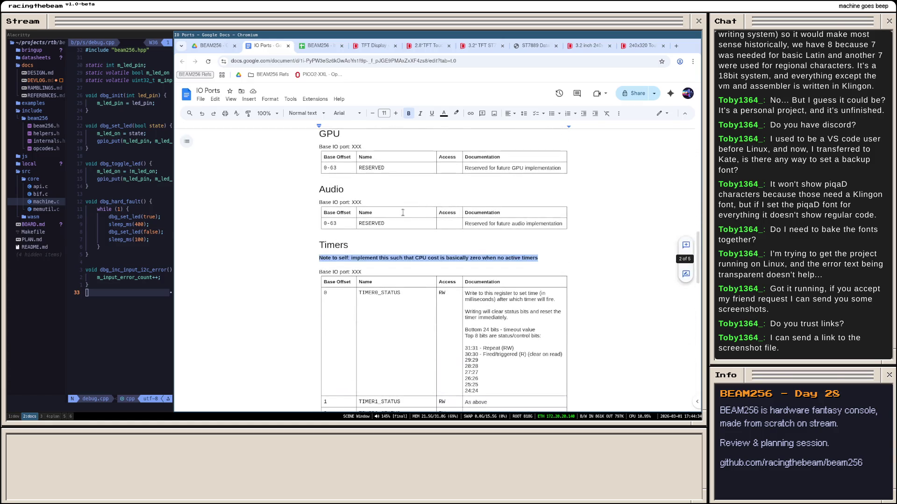
pyautogui.scroll(-2, 402, 215)
pyautogui.scroll(-1, 402, 215)
pyautogui.scroll(3, 402, 217)
pyautogui.scroll(-5, 402, 218)
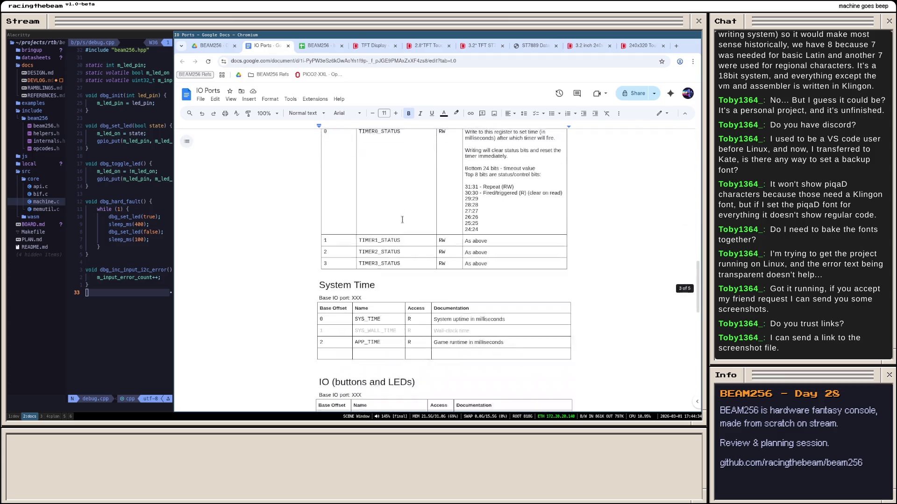
pyautogui.scroll(-3, 402, 220)
pyautogui.scroll(-5, 404, 223)
pyautogui.scroll(-2, 406, 225)
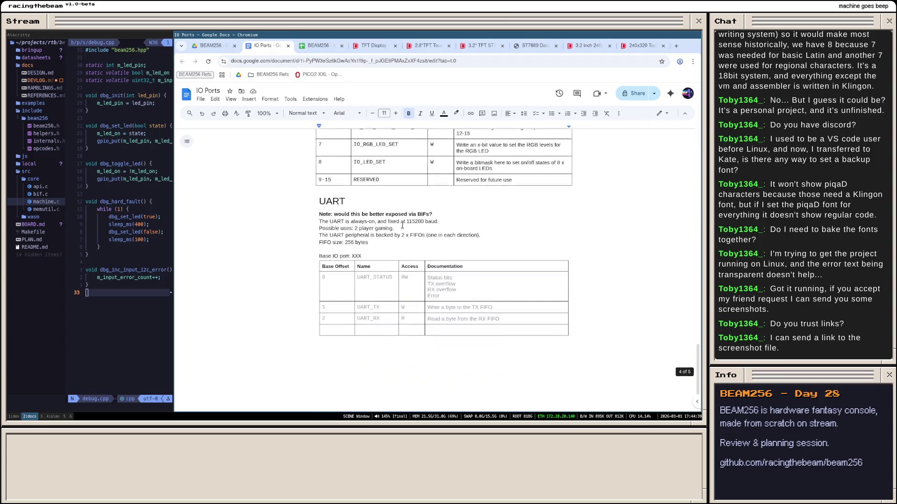
pyautogui.scroll(-1, 408, 230)
pyautogui.scroll(6, 407, 229)
pyautogui.scroll(8, 408, 229)
pyautogui.scroll(3, 408, 230)
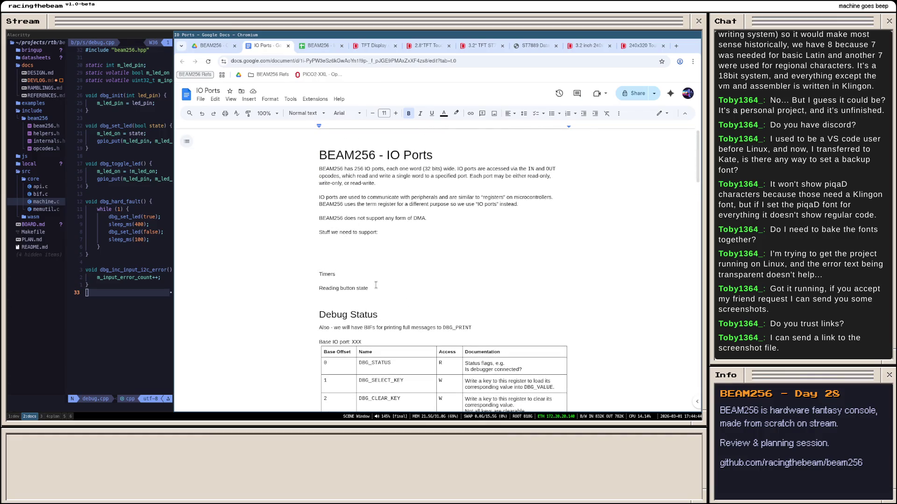
# Delete the 'Stuff we need to support' through 'Reading button state' lines from the intro
pyautogui.moveTo(340, 282)
pyautogui.mouseDown()
pyautogui.moveTo(379, 287)
pyautogui.moveTo(316, 232)
pyautogui.mouseUp()
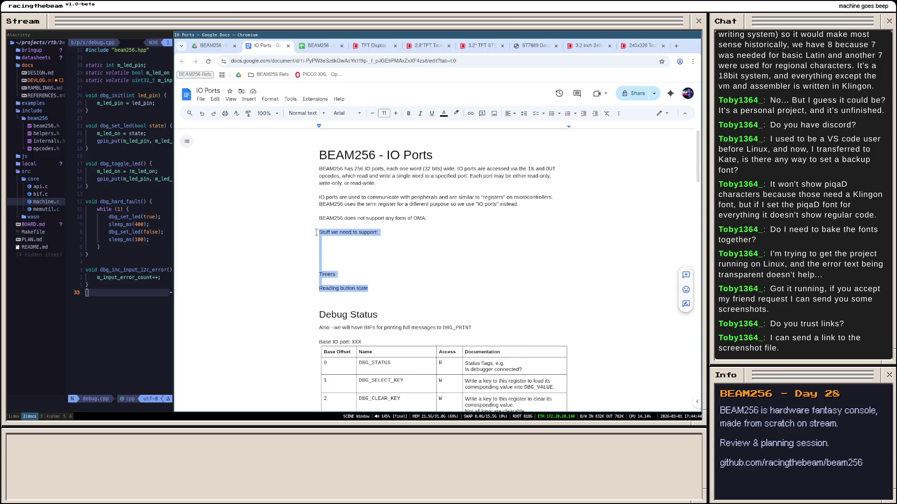
pyautogui.press('BackSpace')
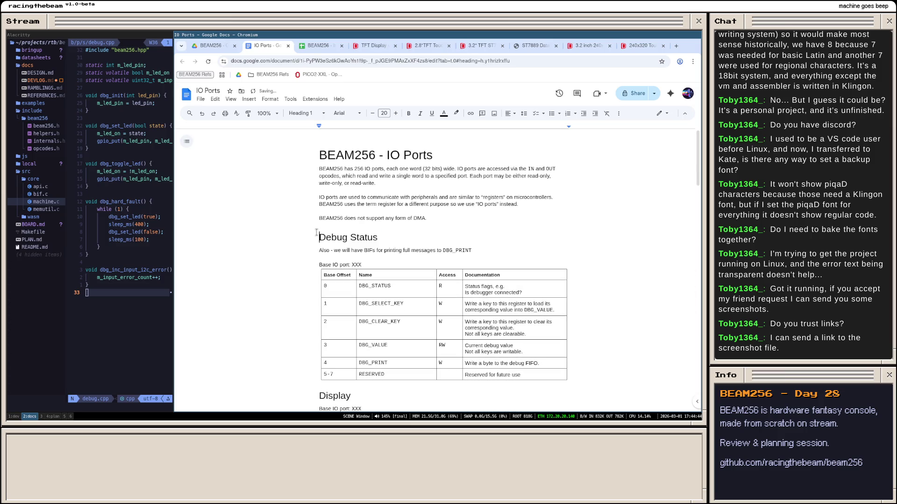
pyautogui.scroll(-5, 483, 208)
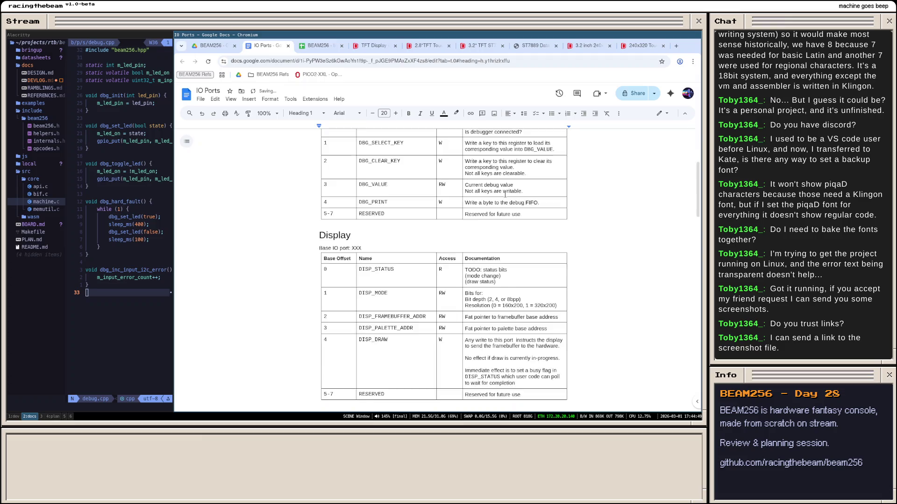
pyautogui.scroll(-2, 482, 208)
pyautogui.scroll(1, 482, 210)
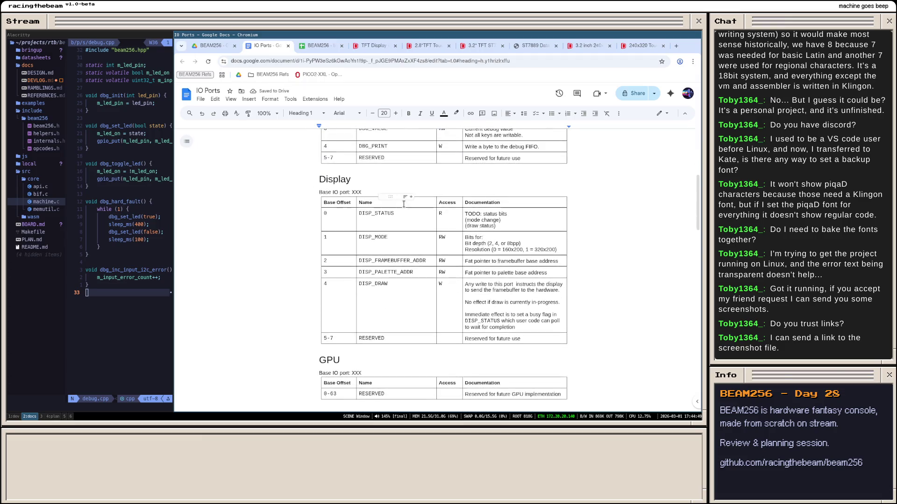
pyautogui.scroll(1, 482, 211)
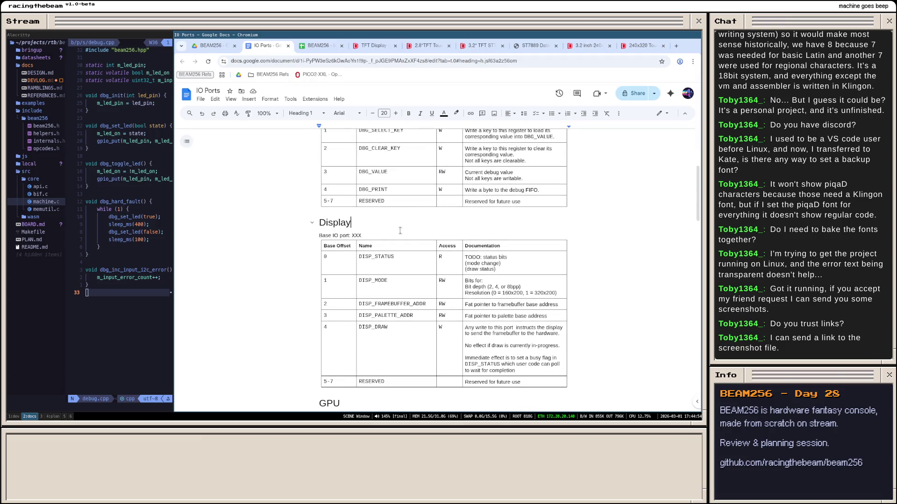
# Write the note that DISP_MODE changes apply the next time the display is redrawn, fixing typos in 'redrawn' and 'new'
pyautogui.press('Return')
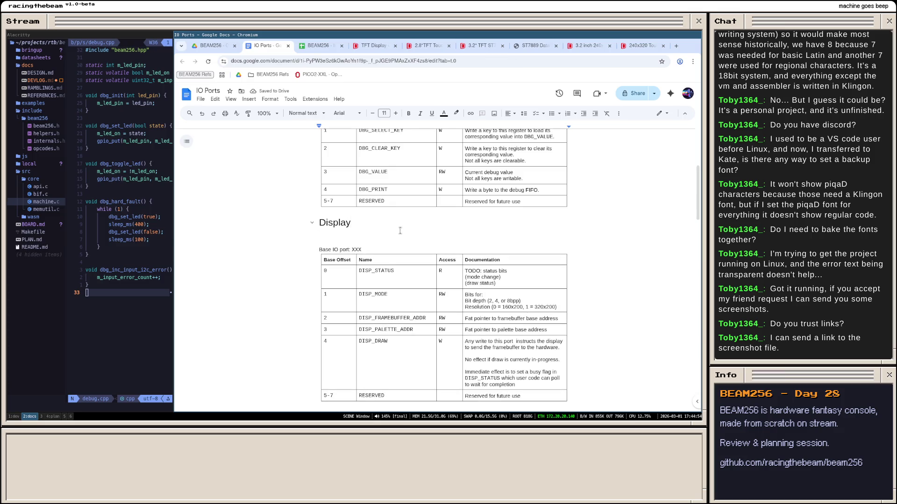
pyautogui.write('Display')
pyautogui.press('BackSpace')
pyautogui.press('BackSpace')
pyautogui.press('BackSpace')
pyautogui.press('BackSpace')
pyautogui.write('To s')
pyautogui.write('et the display mod')
pyautogui.write('write to ')
pyautogui.write('DIS')
pyautogui.write('_MODE wi')
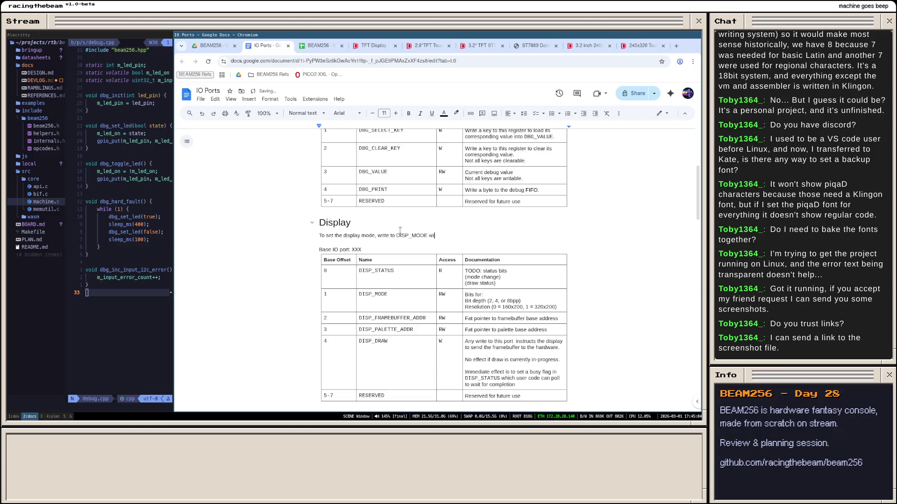
pyautogui.write('desired ')
pyautogui.write('resoluti')
pyautogui.write('on (')
pyautogui.write(' depth.')
pyautogui.write(' T')
pyautogui.write('ll take')
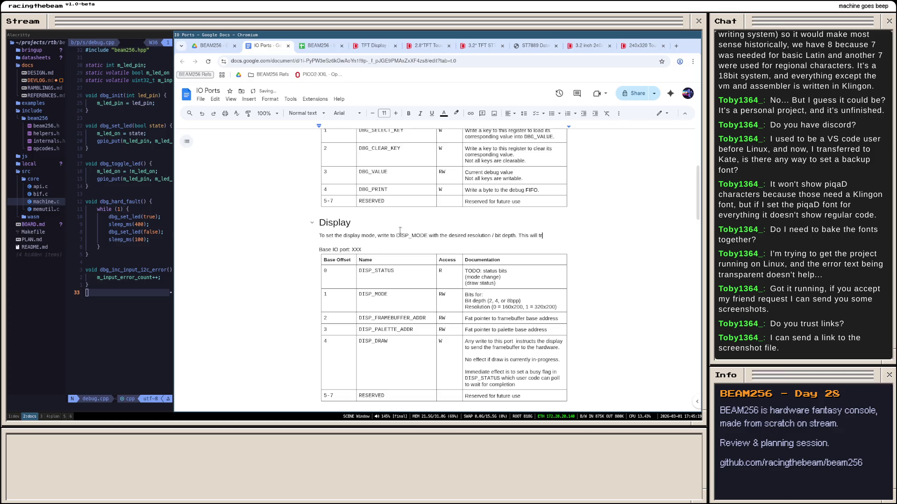
pyautogui.write(' effect new')
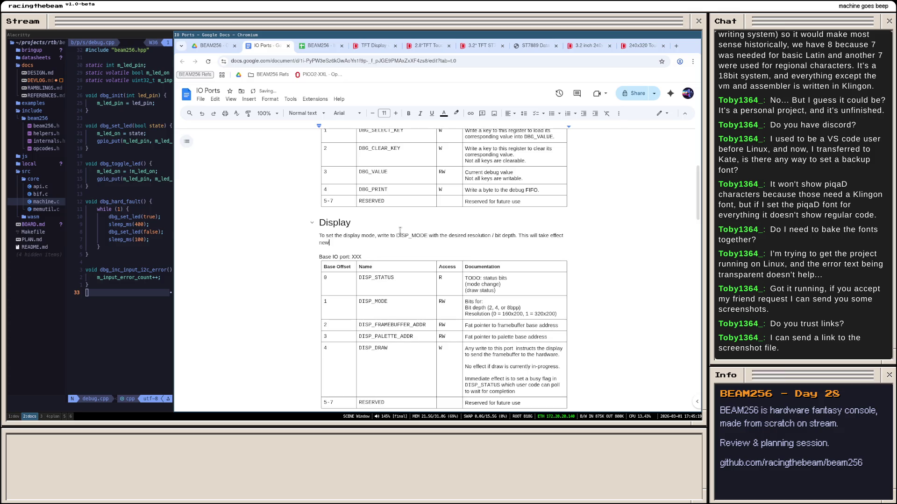
pyautogui.write('time the ')
pyautogui.write('play is r')
pyautogui.press('BackSpace')
pyautogui.write('drawn')
pyautogui.click(330, 244)
pyautogui.press('BackSpace')
pyautogui.write('xt')
pyautogui.click(424, 242)
# Add the framebuffer/palette note and accept the suggestion so it reads 'if display draw is currently active'
pyautogui.press('Return')
pyautogui.press('Return')
pyautogui.write('Chang')
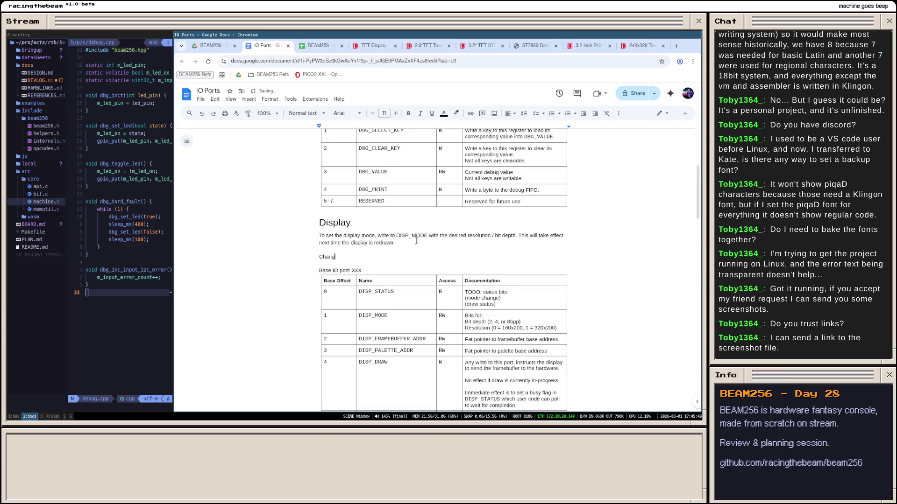
pyautogui.write('ing framebuff')
pyautogui.write('er and palette a')
pyautogui.write('ddresses w')
pyautogui.write('ill ')
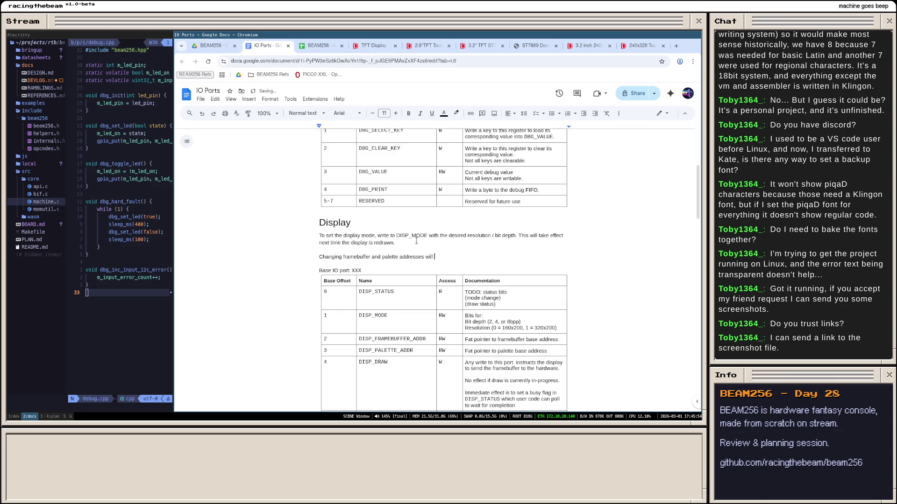
pyautogui.write('result ')
pyautogui.write('in undefined beh')
pyautogui.write('aviour is ')
pyautogui.write('dr')
pyautogui.write('aw')
pyautogui.press('BackSpace')
pyautogui.press('BackSpace')
pyautogui.press('BackSpace')
pyautogui.press('BackSpace')
pyautogui.write('d')
pyautogui.write('isplay draw is ')
pyautogui.write('currently active.')
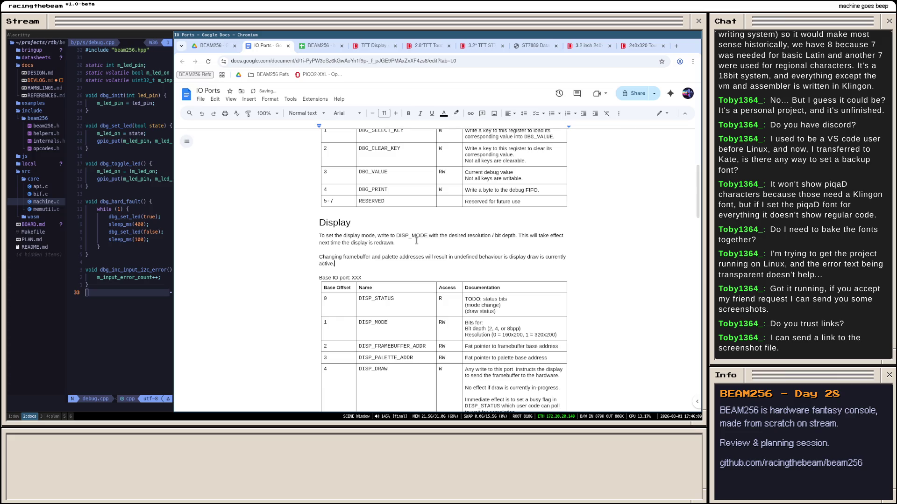
pyautogui.click(506, 260)
pyautogui.click(518, 247)
pyautogui.scroll(-1, 385, 263)
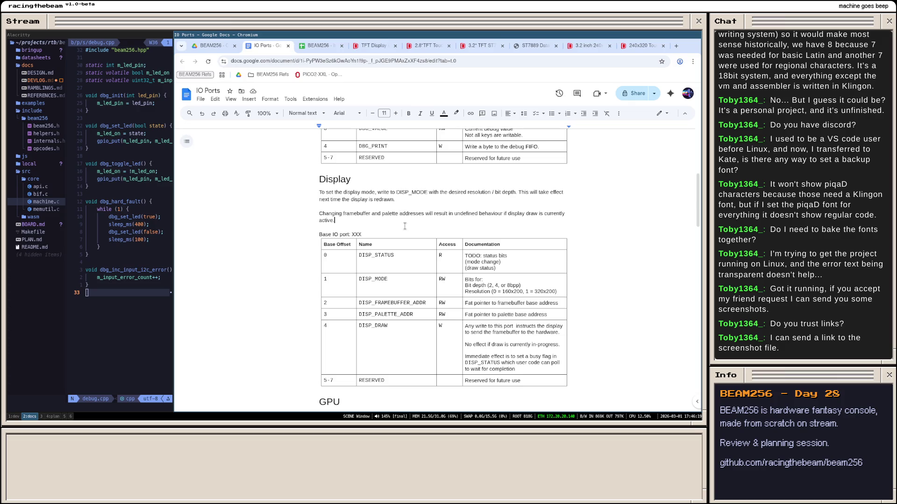
# Add the 'To draw a frame:' line and start a bulleted list beneath it
pyautogui.press('Return')
pyautogui.press('Return')
pyautogui.press('Up')
pyautogui.write('To draw ')
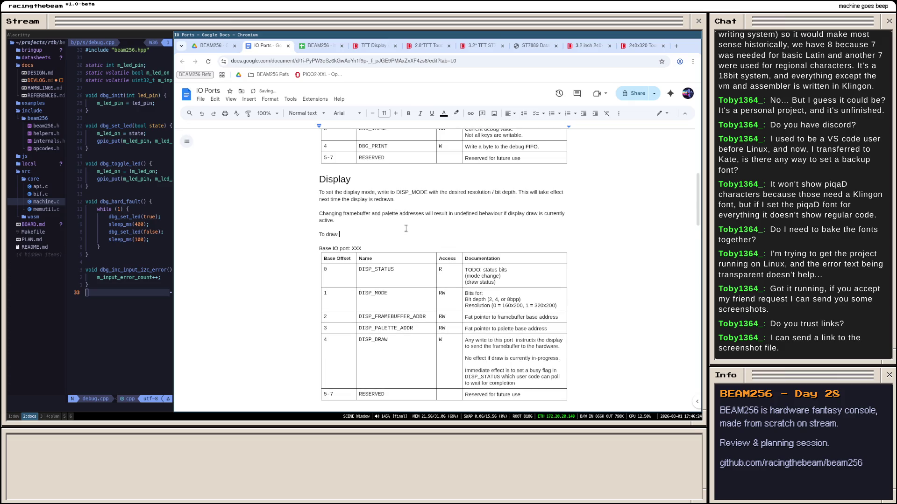
pyautogui.write('a fdr')
pyautogui.write('ame:')
pyautogui.press('Return')
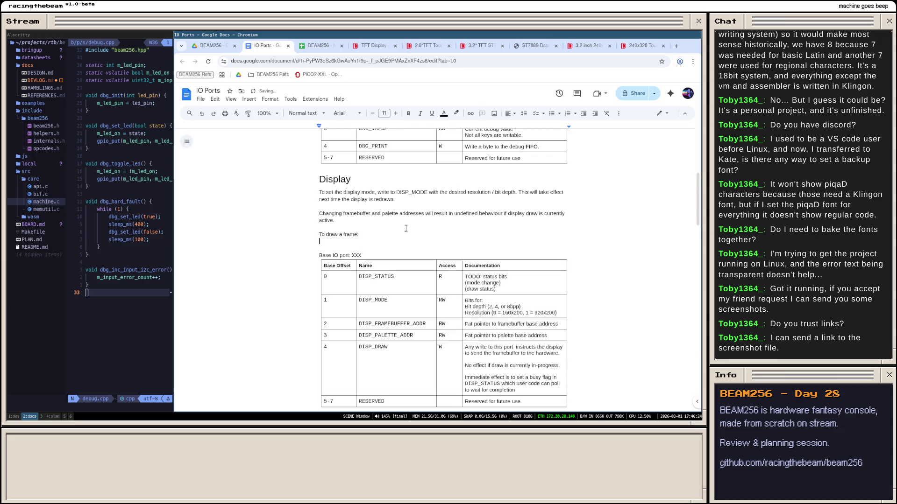
pyautogui.click(552, 113)
pyautogui.write('Wait for DISP')
pyautogui.write('_STATUS')
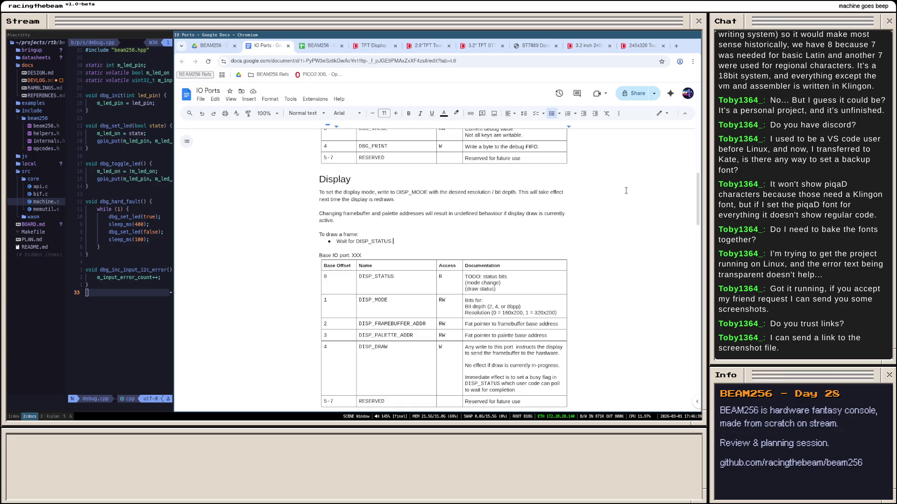
# Add 'pending' to the DISP_STATUS cell and write the two bullets: wait for DISP_STATUS draw flag, then write 1 to DISP_DRAW
pyautogui.click(498, 282)
pyautogui.write('pending')
pyautogui.click(397, 240)
pyautogui.write('raw statu')
pyautogui.write('s flag to clear')
pyautogui.press('Return')
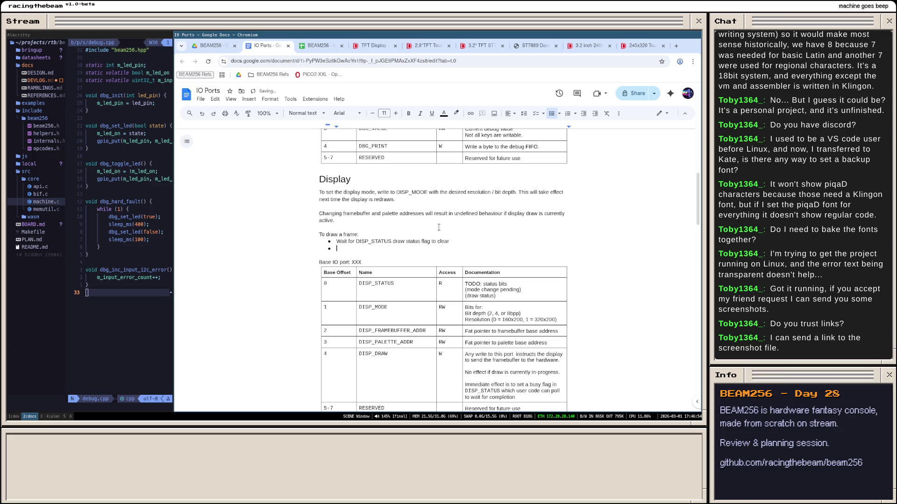
pyautogui.write('Write 1 to DISP')
pyautogui.write('_DRAW')
# Set DISP_STATUS and DISP_DRAW in the bullets to Courier New
pyautogui.doubleClick(374, 242)
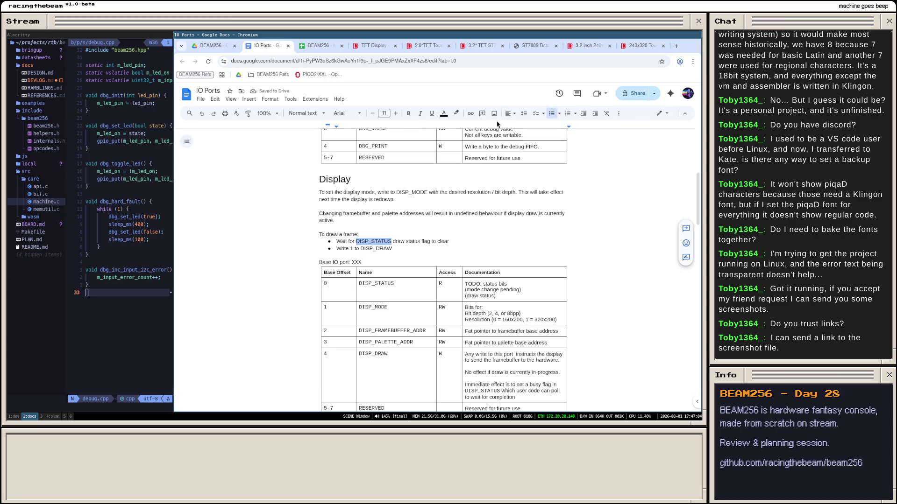
pyautogui.click(344, 113)
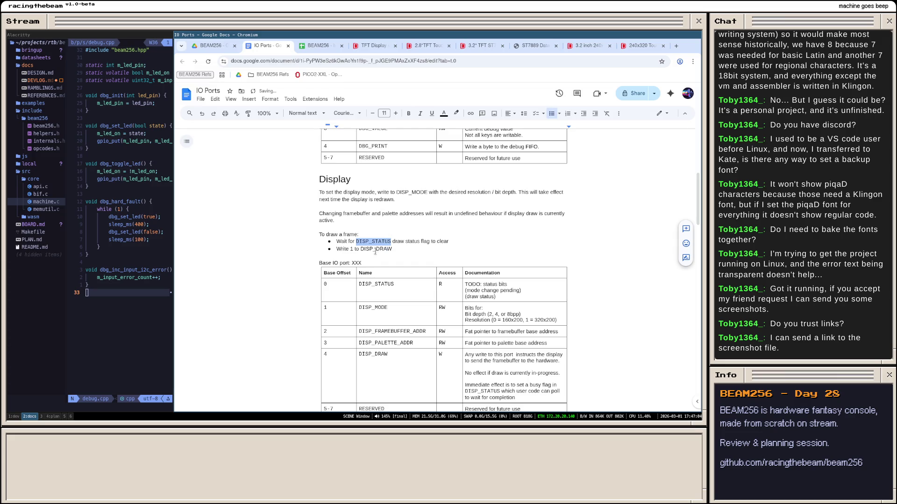
pyautogui.doubleClick(375, 249)
pyautogui.click(346, 113)
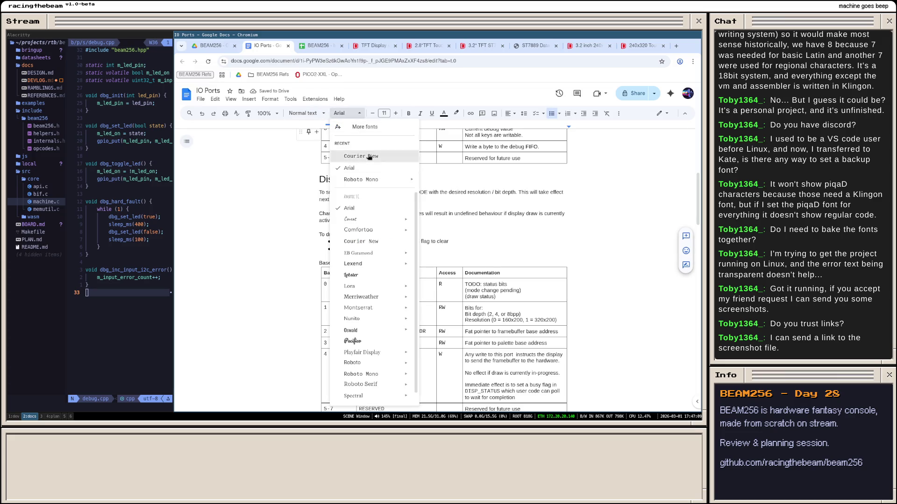
pyautogui.click(369, 157)
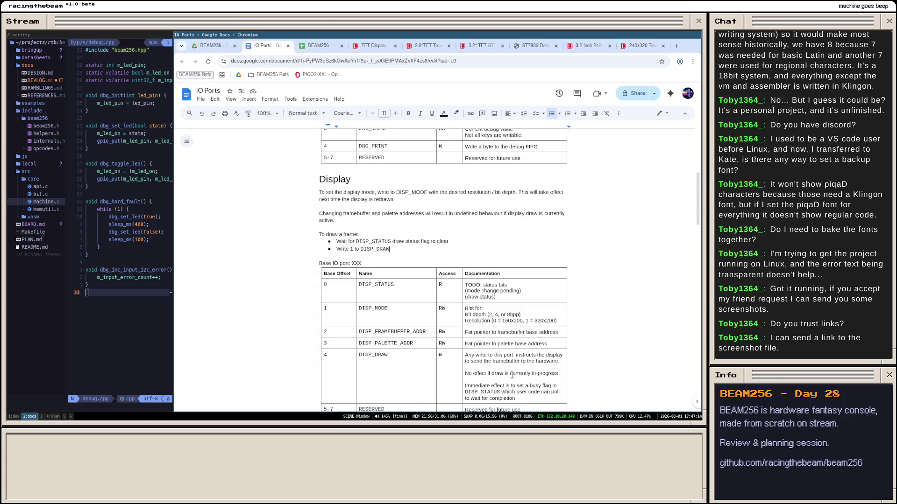
pyautogui.scroll(-2, 425, 272)
pyautogui.scroll(-1, 426, 273)
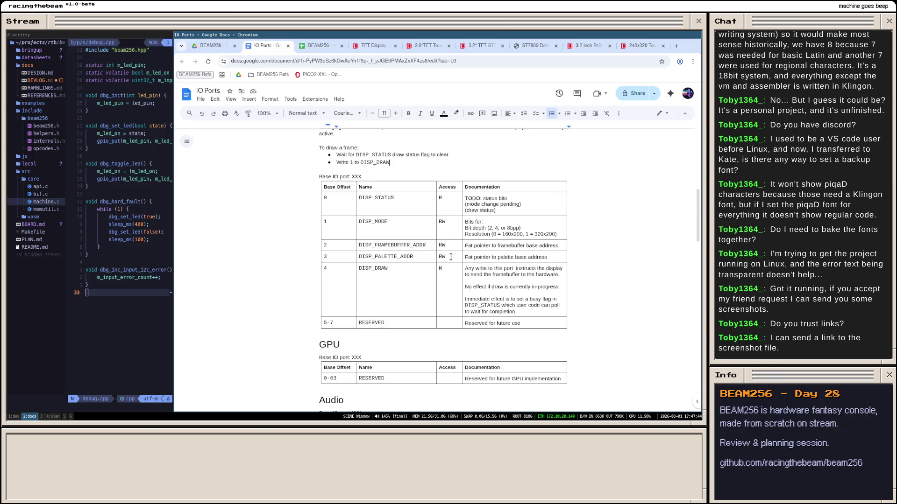
pyautogui.scroll(5, 450, 257)
pyautogui.scroll(2, 491, 266)
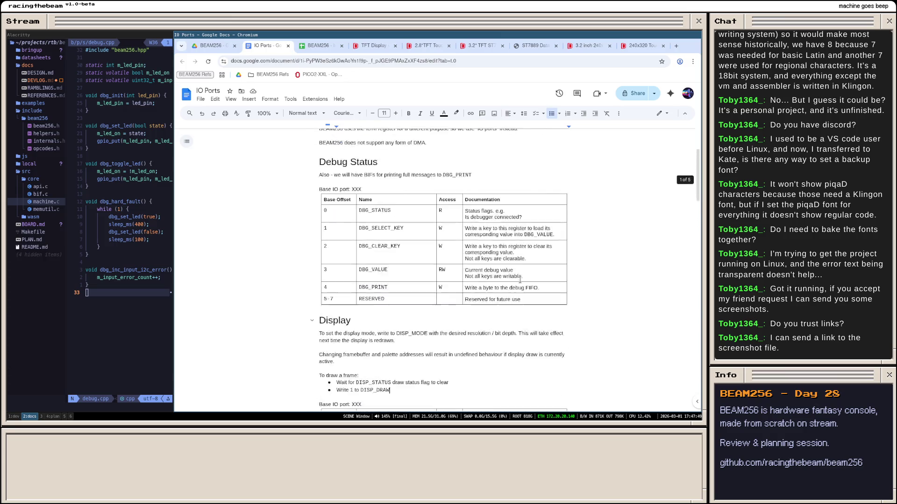
pyautogui.scroll(2, 520, 279)
pyautogui.scroll(-5, 519, 279)
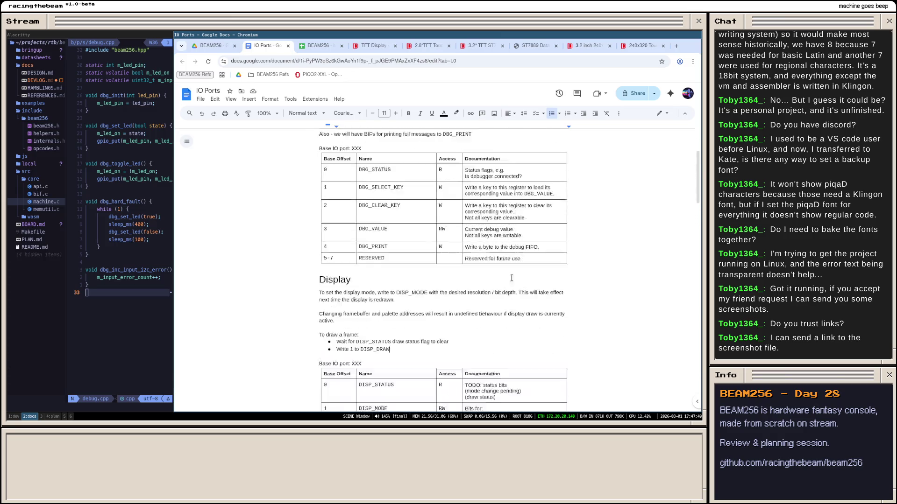
pyautogui.scroll(-5, 519, 283)
pyautogui.scroll(-5, 517, 294)
pyautogui.scroll(-5, 517, 294)
pyautogui.scroll(-5, 517, 295)
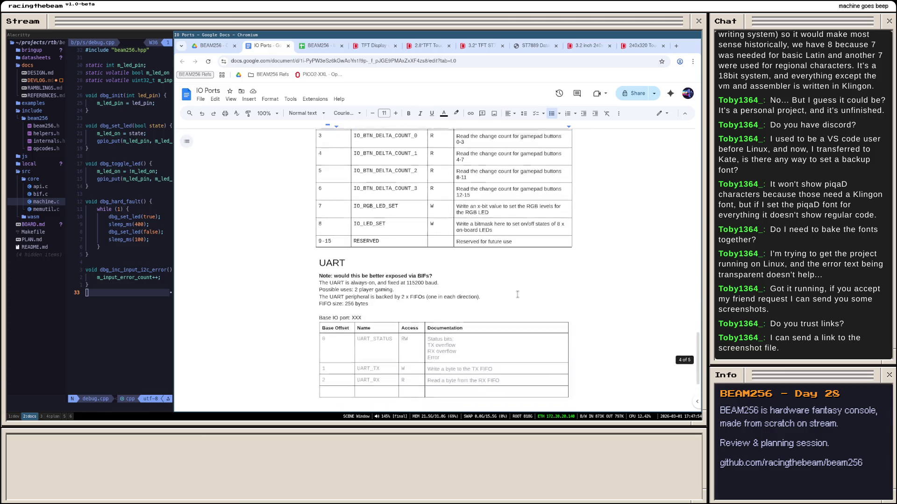
pyautogui.scroll(-3, 517, 295)
pyautogui.scroll(-2, 517, 294)
pyautogui.scroll(10, 511, 326)
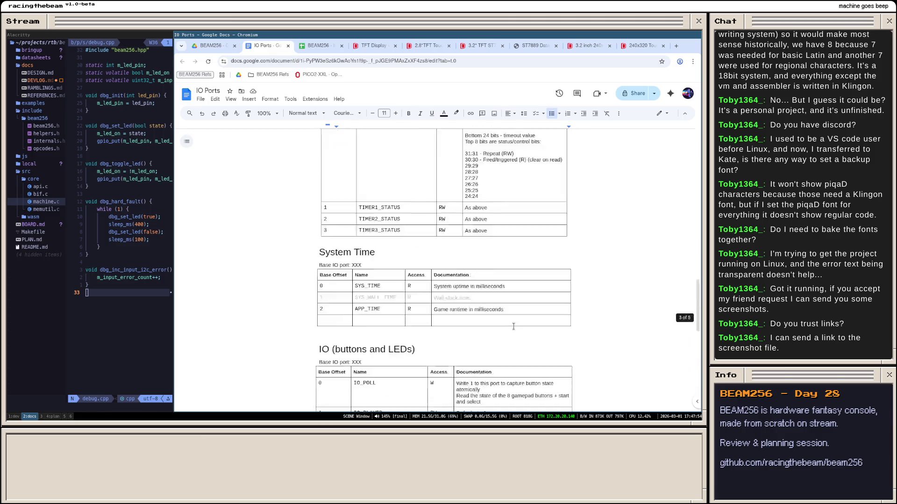
pyautogui.scroll(10, 512, 327)
pyautogui.scroll(8, 514, 326)
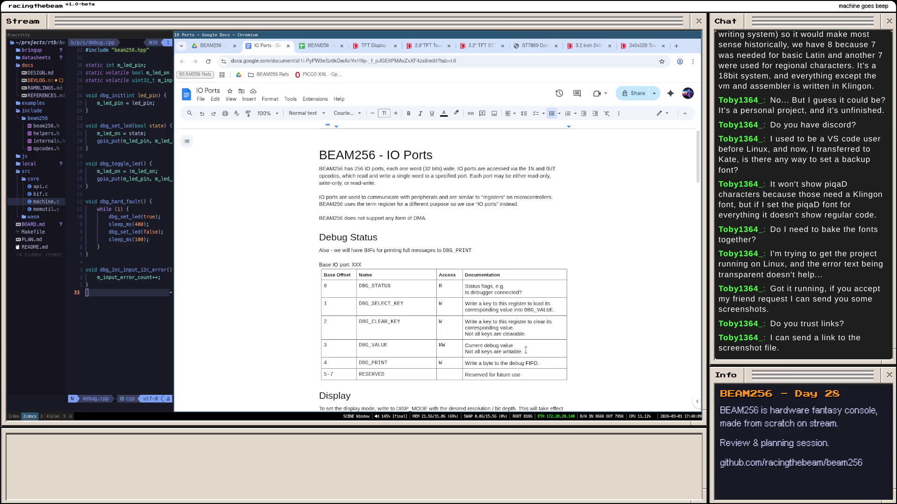
pyautogui.moveTo(334, 396)
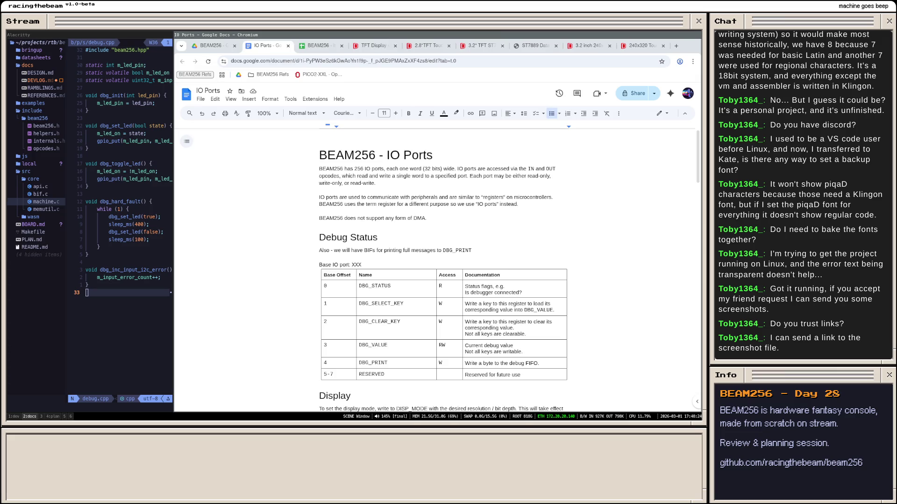
pyautogui.moveTo(348, 238)
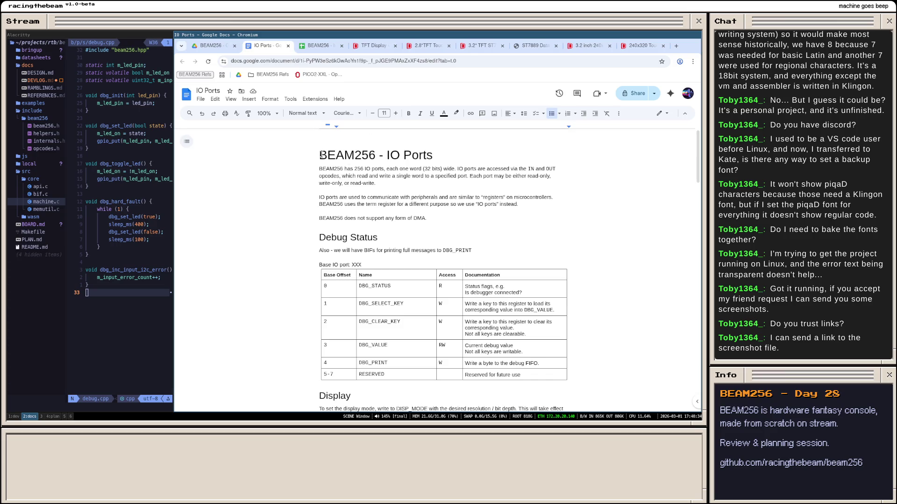
pyautogui.moveTo(319, 155); pyautogui.dragTo(462, 218)
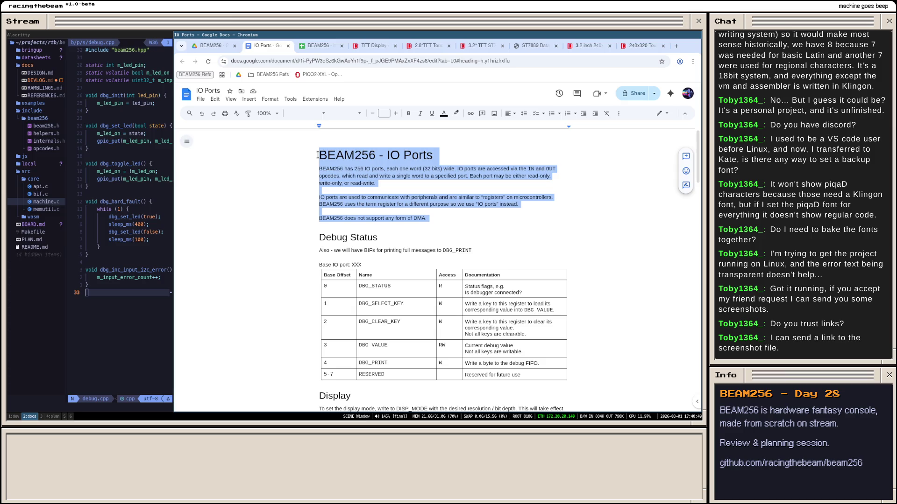
pyautogui.click(454, 220)
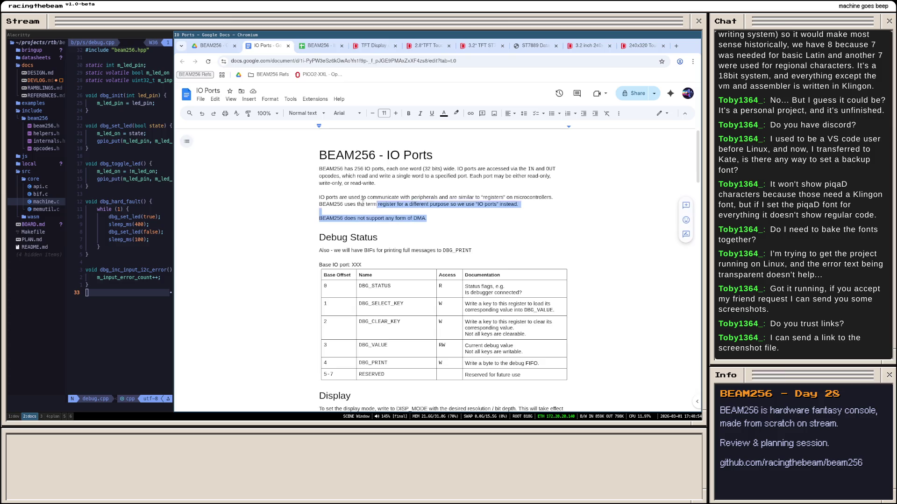
pyautogui.moveTo(441, 218); pyautogui.dragTo(351, 197)
pyautogui.scroll(-2, 392, 214)
pyautogui.scroll(1, 391, 219)
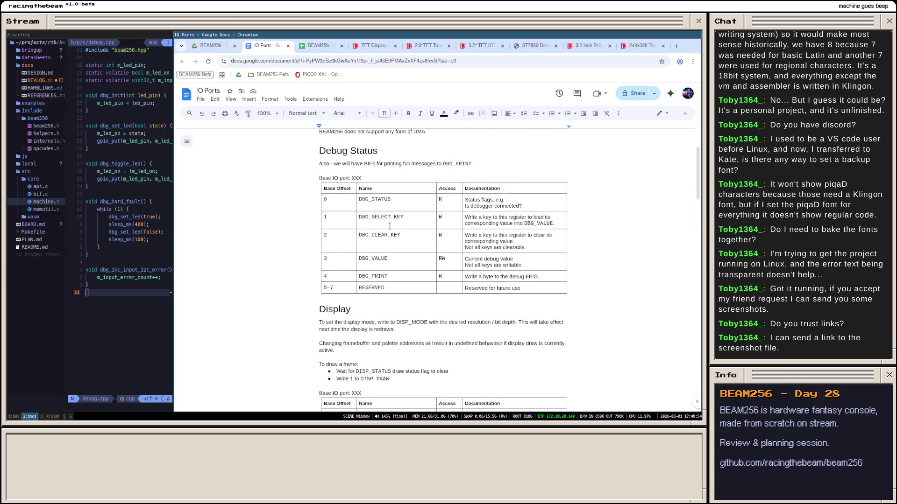
pyautogui.scroll(-3, 389, 225)
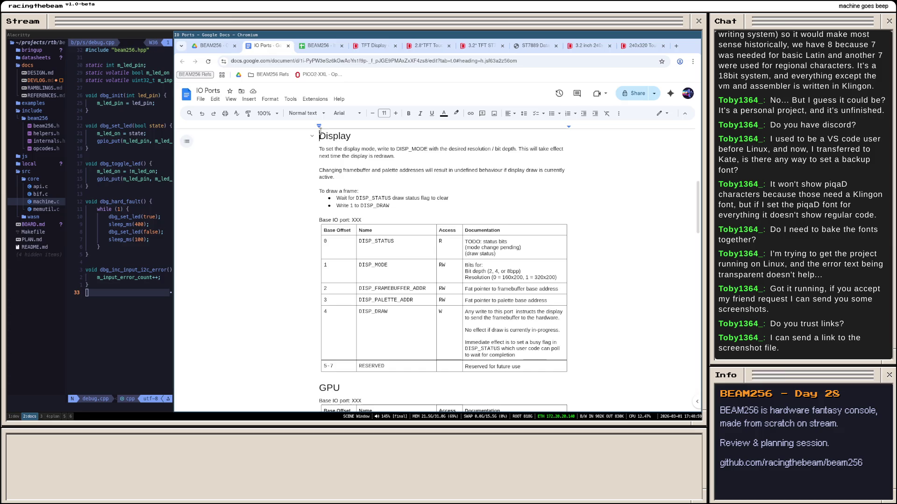
pyautogui.moveTo(319, 136); pyautogui.dragTo(567, 367)
pyautogui.moveTo(319, 133); pyautogui.dragTo(541, 296)
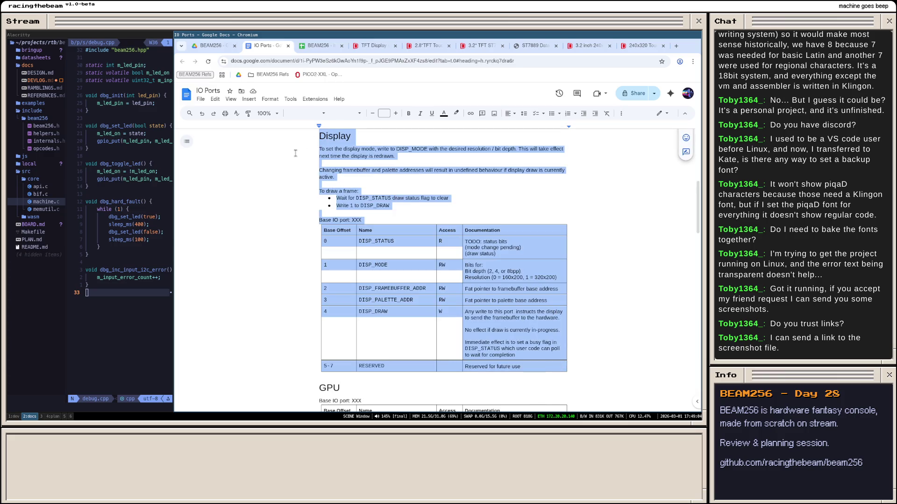
pyautogui.click(315, 163)
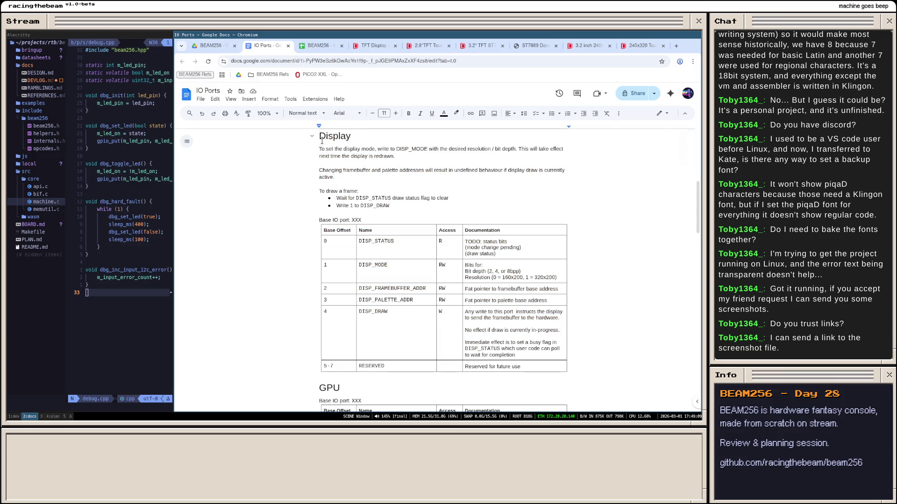
pyautogui.click(322, 140)
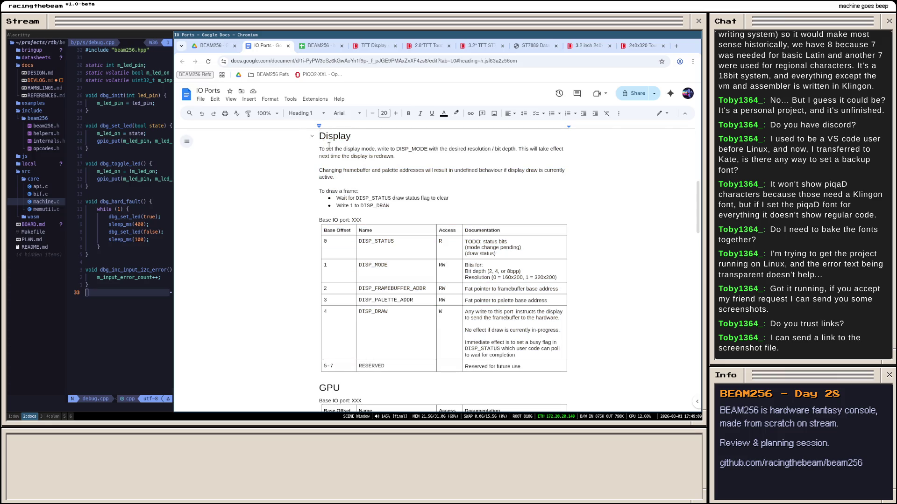